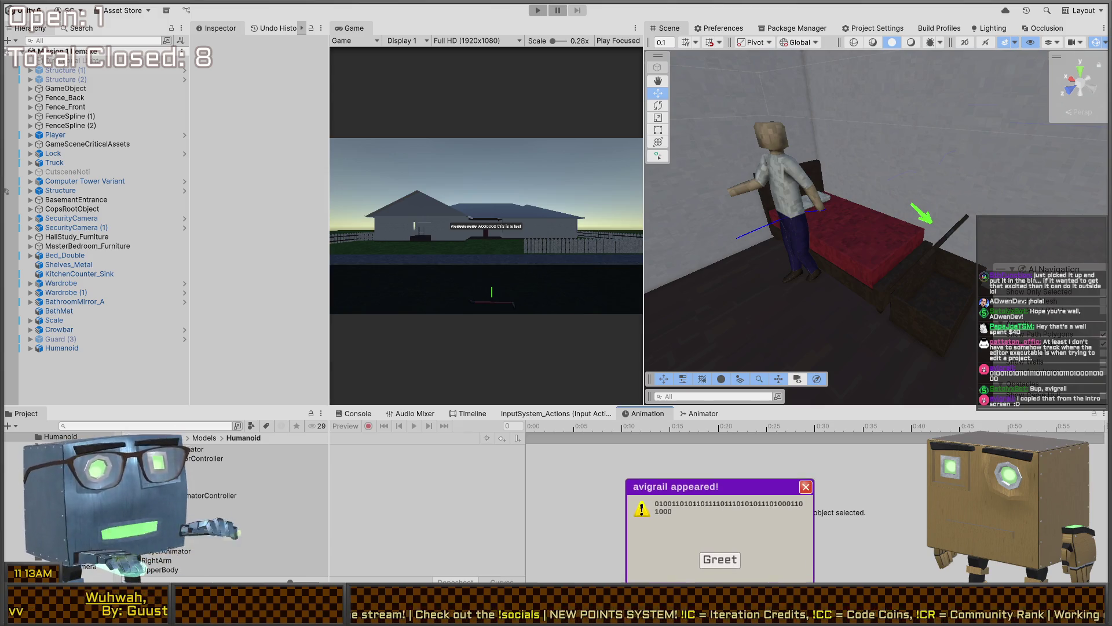
- Dismiss the 'avigrail appeared!' greeting popup by choosing Greet
{"action": "left_click", "coordinate": [805, 485]}
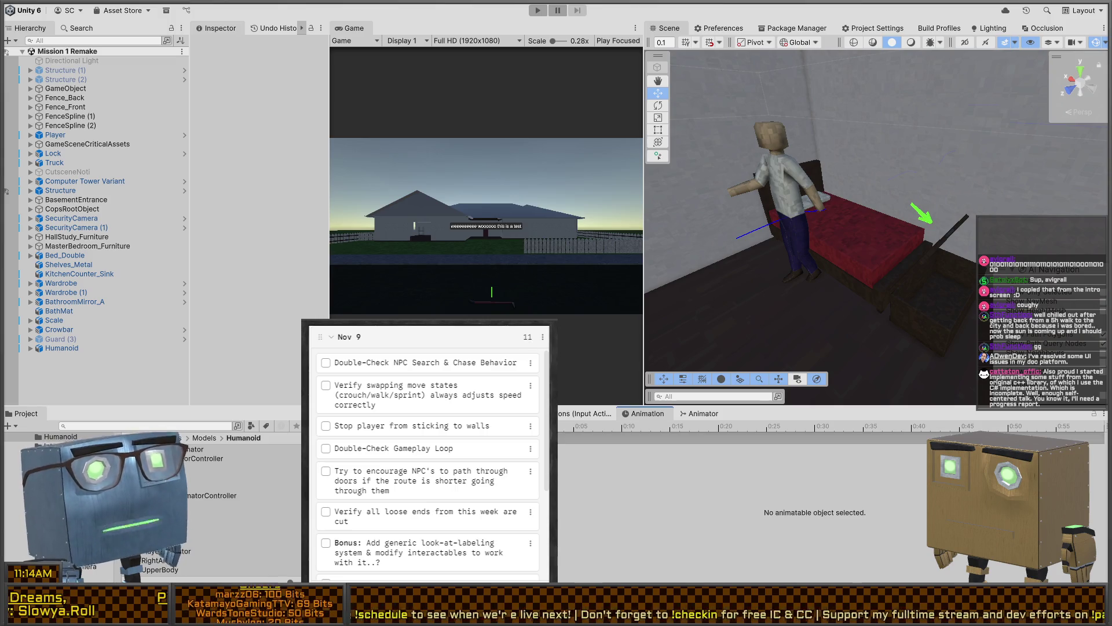
- Drag the Weapon Swing Animation task to the top of the Nov 9 to-do list
{"action": "scroll", "coordinate": [507, 367], "scroll_direction": "right", "scroll_amount": 5}
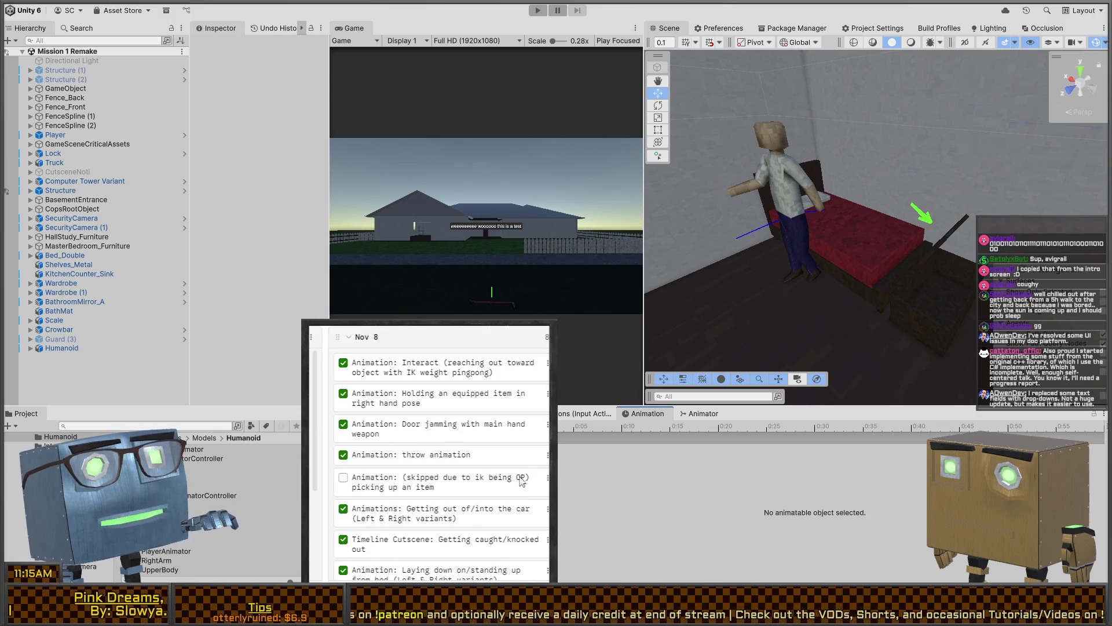
{"action": "scroll", "coordinate": [521, 480], "scroll_direction": "down", "scroll_amount": 1}
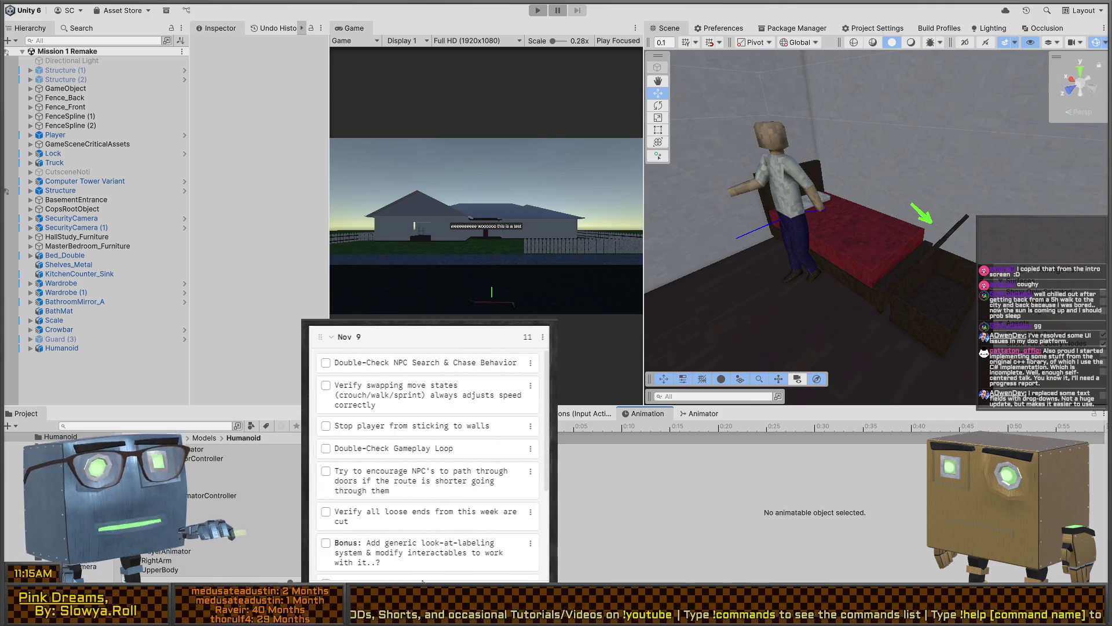
{"action": "scroll", "coordinate": [360, 565], "scroll_direction": "down", "scroll_amount": 3}
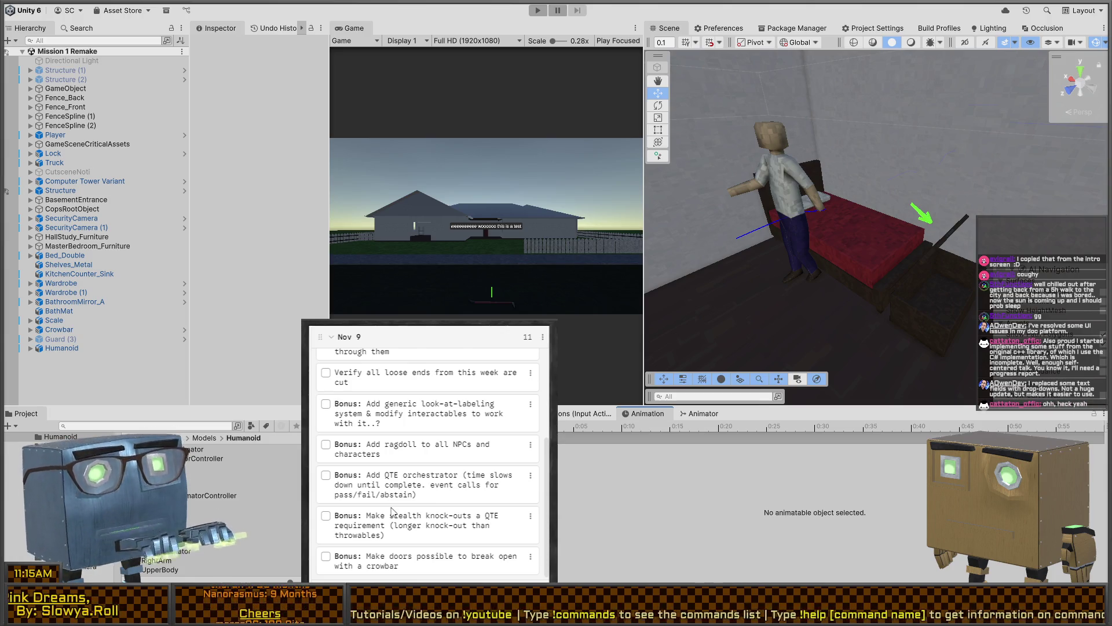
{"action": "mouse_move", "coordinate": [389, 565]}
{"action": "left_mouse_down"}
{"action": "mouse_move", "coordinate": [394, 380]}
{"action": "mouse_move", "coordinate": [395, 393]}
{"action": "left_mouse_up"}
{"action": "left_click_drag", "start_coordinate": [413, 547], "coordinate": [400, 356]}
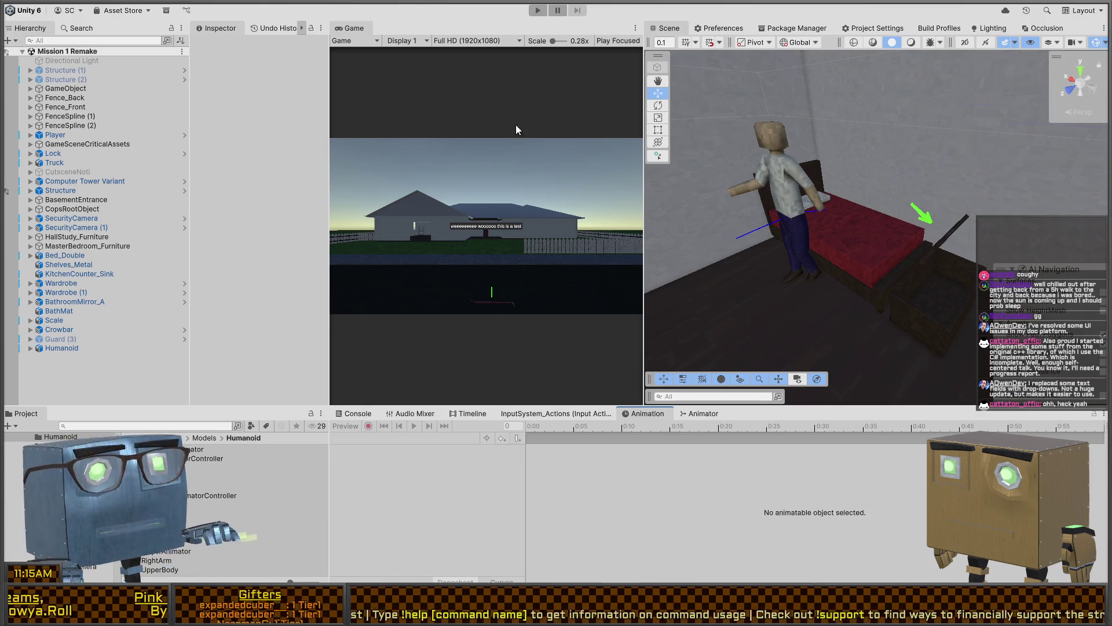
{"action": "mouse_move", "coordinate": [808, 190]}
{"action": "right_mouse_down"}
{"action": "mouse_move", "coordinate": [771, 173]}
{"action": "mouse_move", "coordinate": [812, 203]}
{"action": "mouse_move", "coordinate": [910, 219]}
{"action": "mouse_move", "coordinate": [1042, 207]}
{"action": "mouse_move", "coordinate": [822, 220]}
{"action": "mouse_move", "coordinate": [791, 212]}
{"action": "right_mouse_up"}
- Run the game in a maximized Game view, restarting Play mode once
{"action": "key", "text": "ctrl+p"}
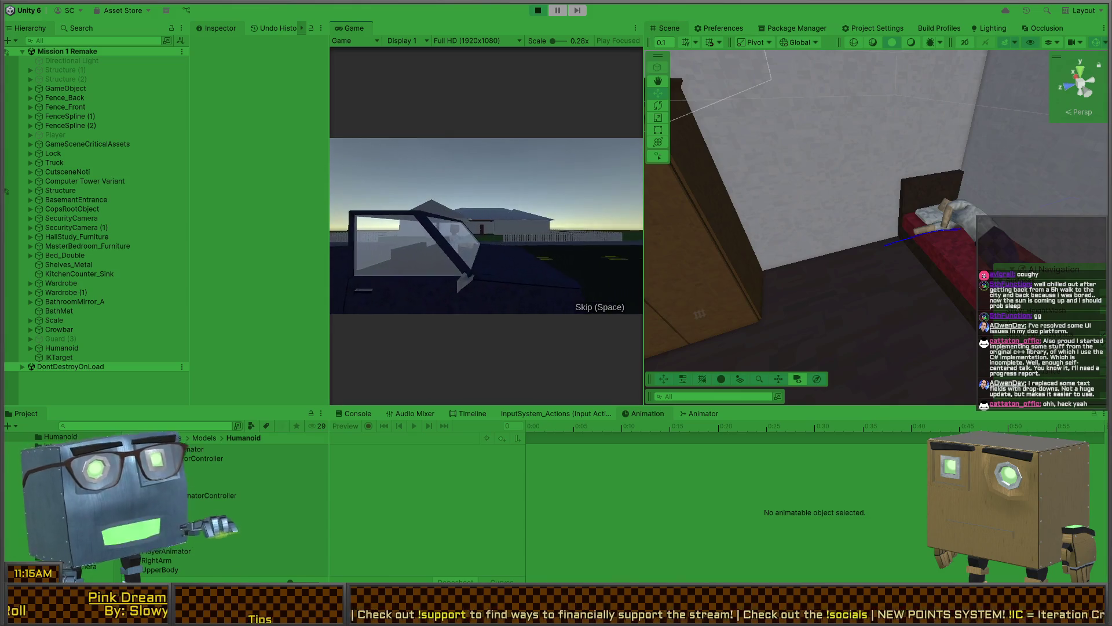
{"action": "key", "text": "shift+space"}
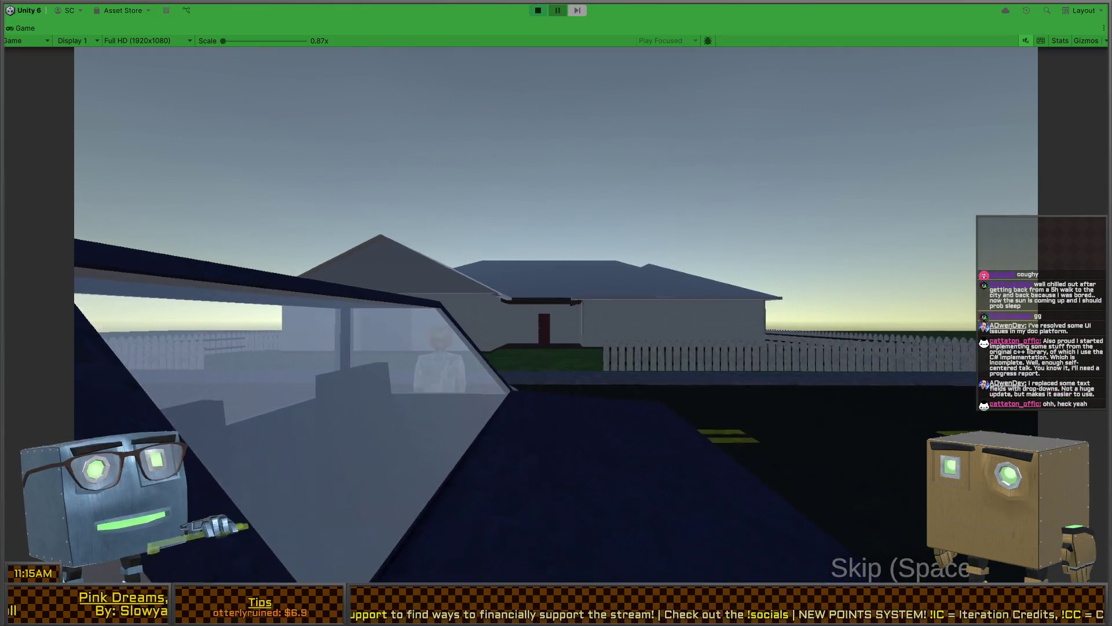
{"action": "key", "text": "ctrl+p"}
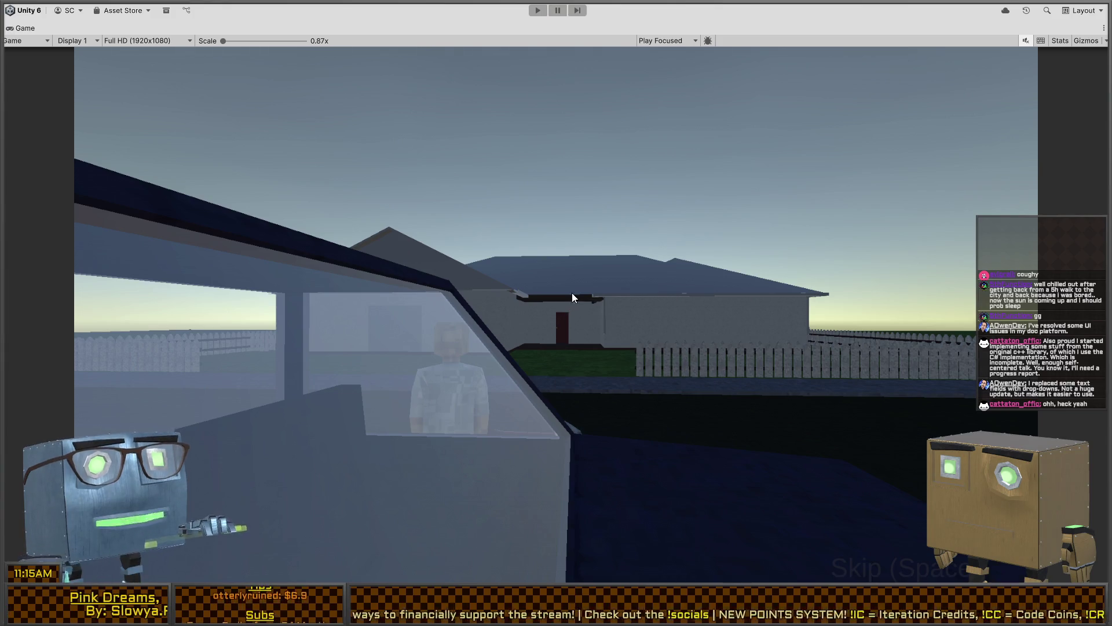
{"action": "key", "text": "ctrl+p"}
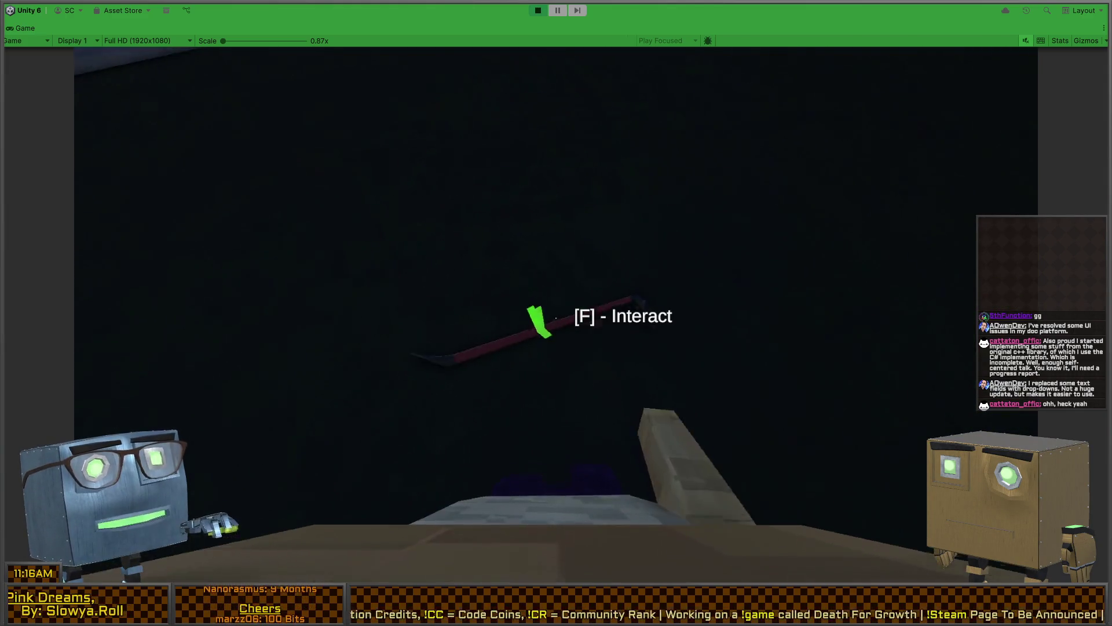
- Pick up the crowbar and walk the player along the fence to the house window
{"action": "key", "text": "f"}
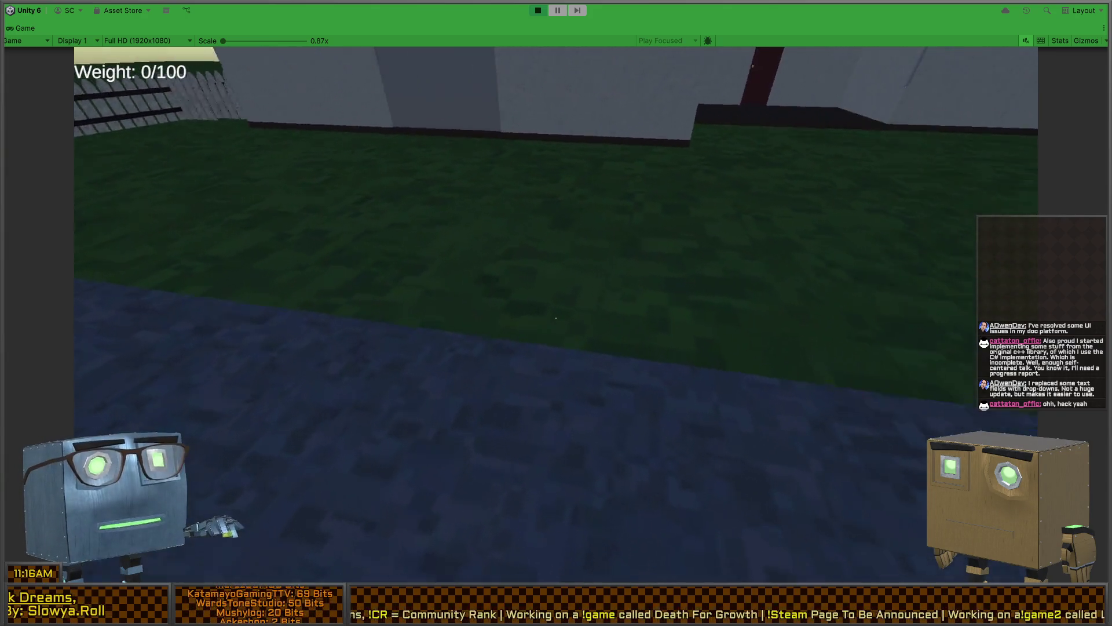
{"action": "key", "text": "1"}
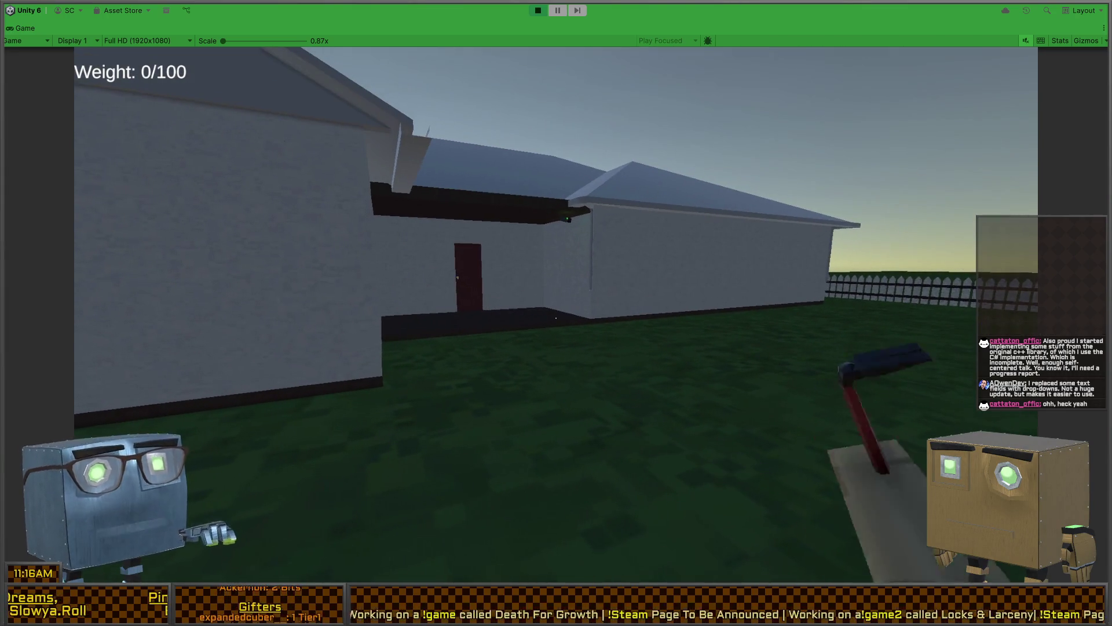
{"action": "key", "text": "1"}
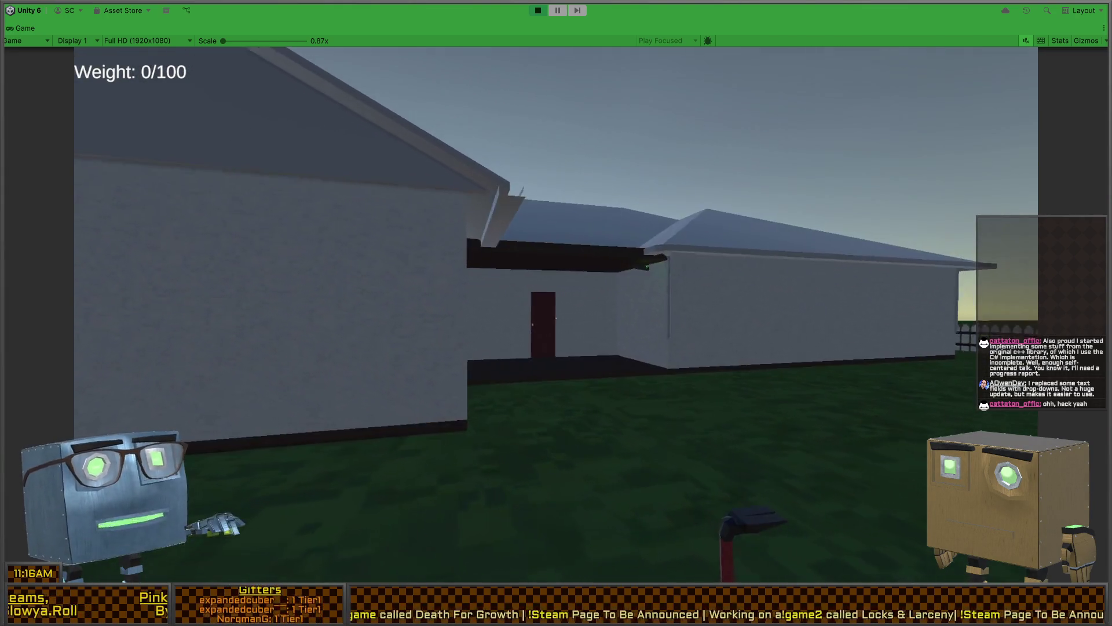
{"action": "key", "text": "w"}
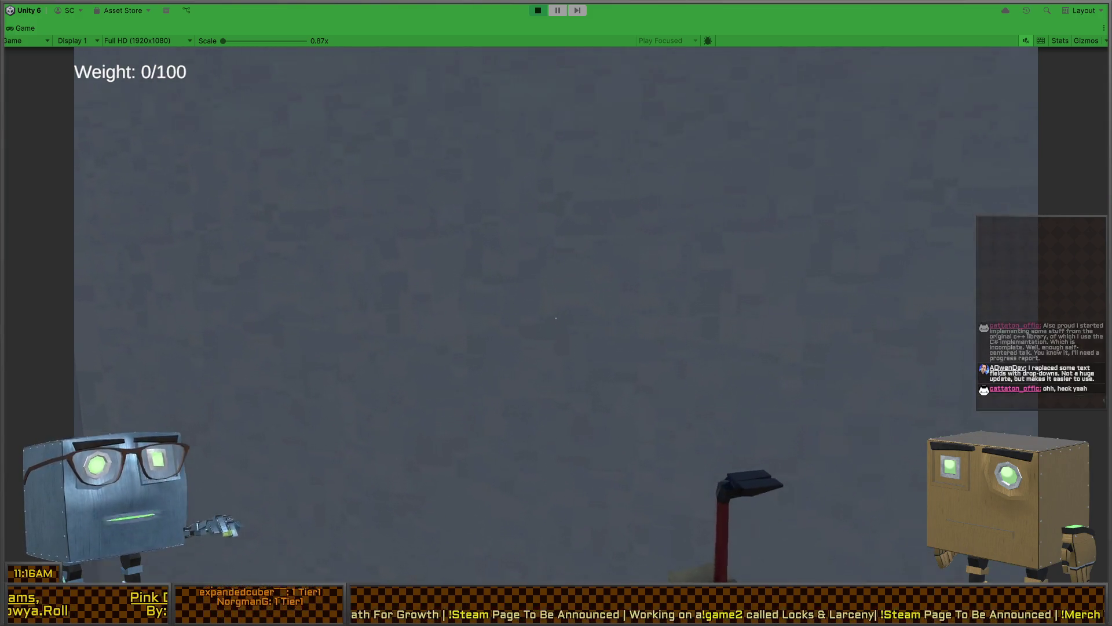
{"action": "key", "text": "s"}
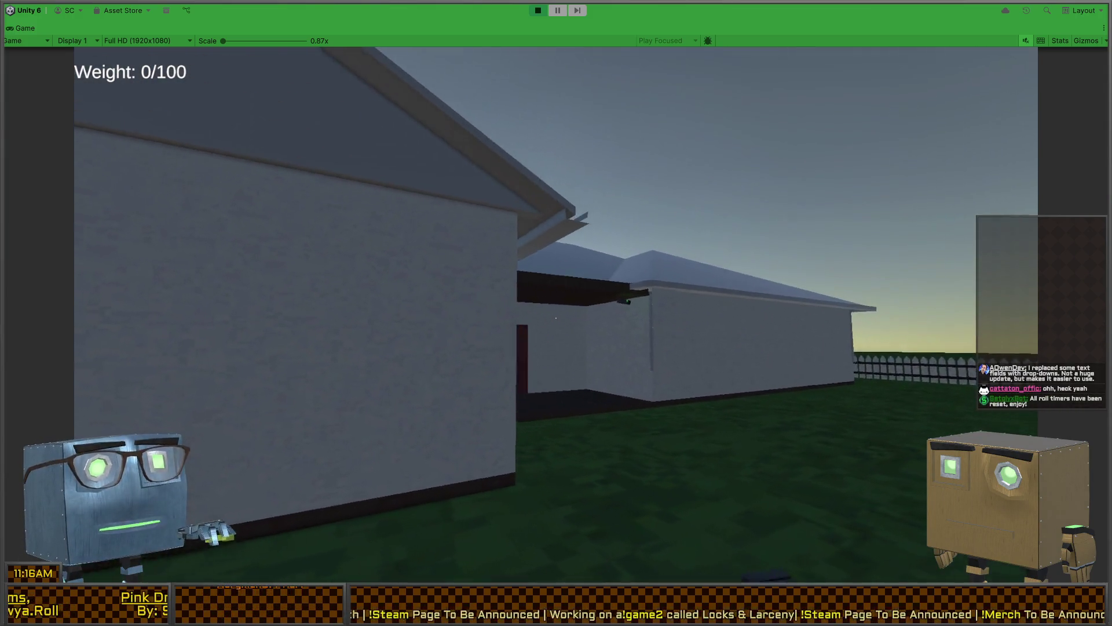
{"action": "key", "text": "w"}
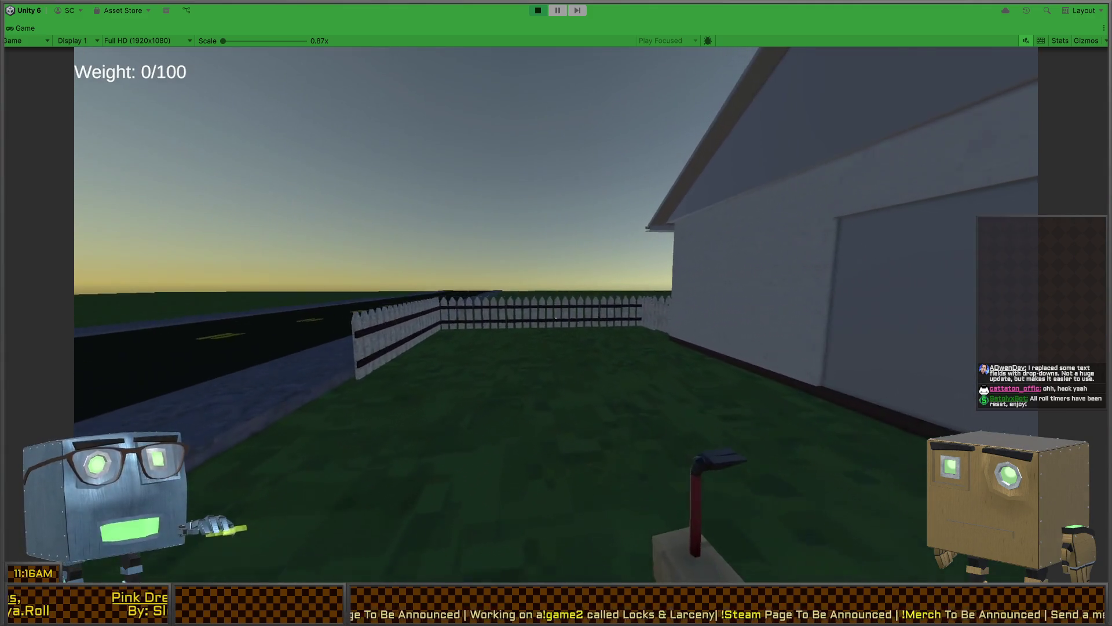
{"action": "key", "text": "w"}
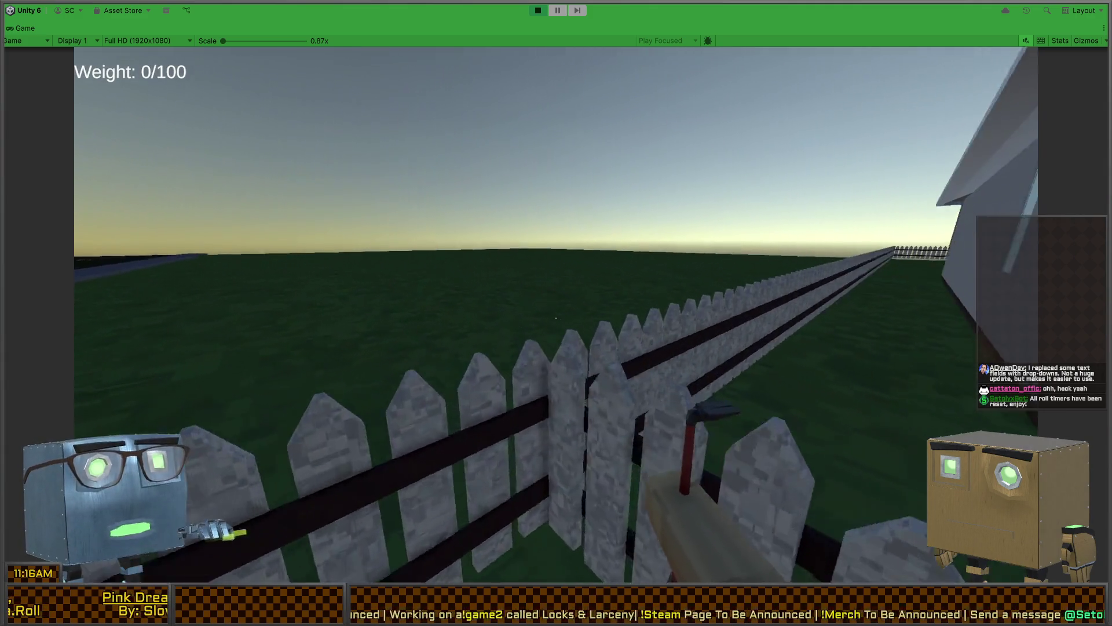
{"action": "key", "text": "w"}
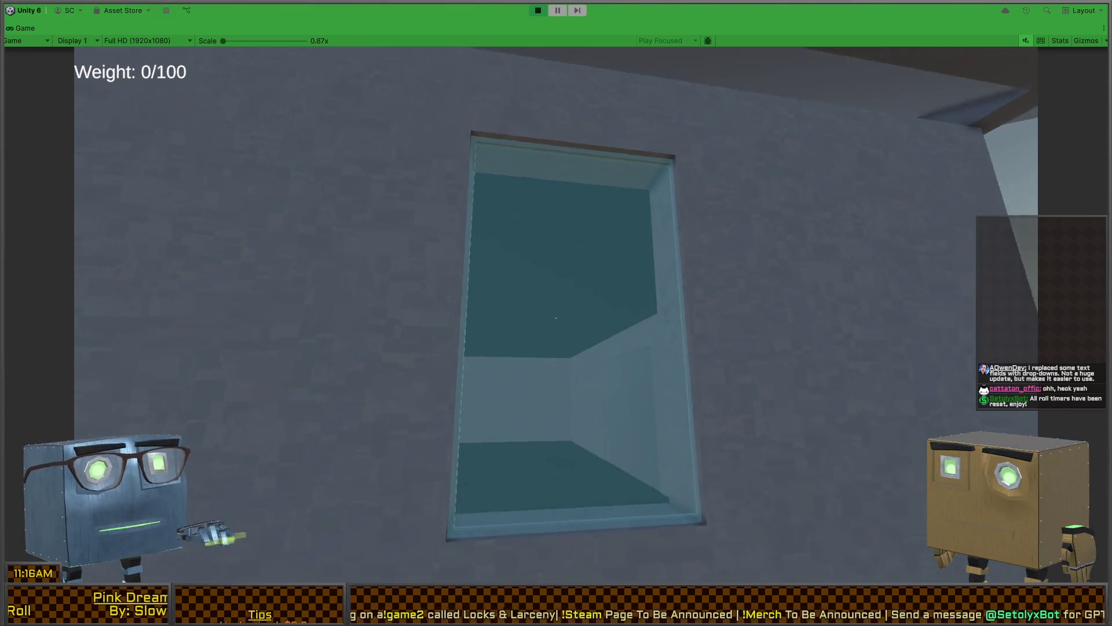
- Smash the window with the crowbar, climb in, and go through the red door
{"action": "left_click", "coordinate": [556, 318]}
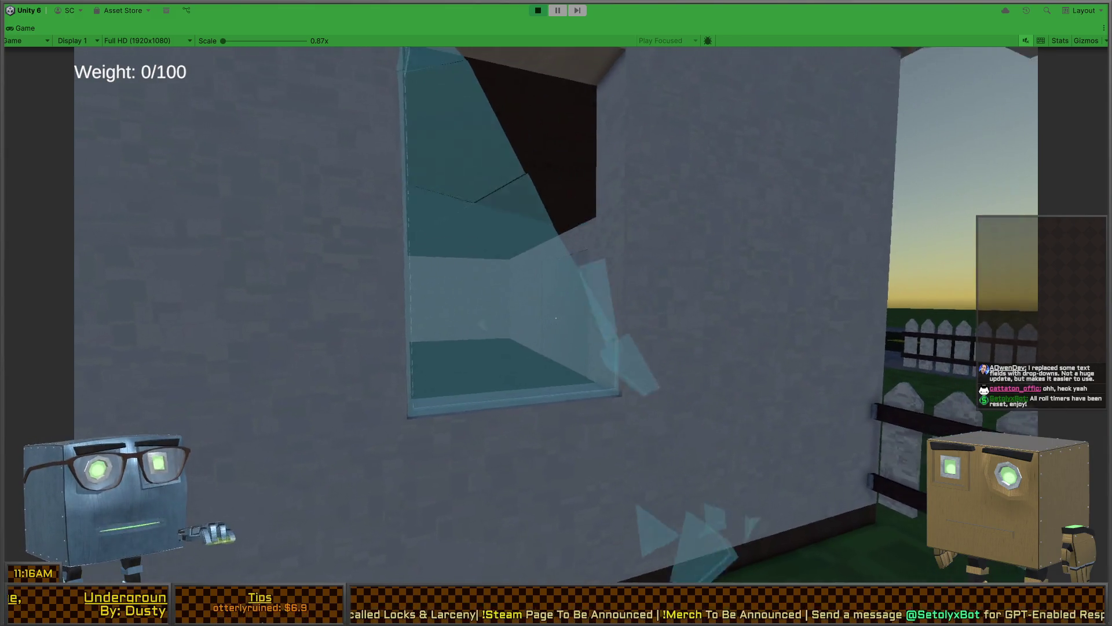
{"action": "key", "text": "w"}
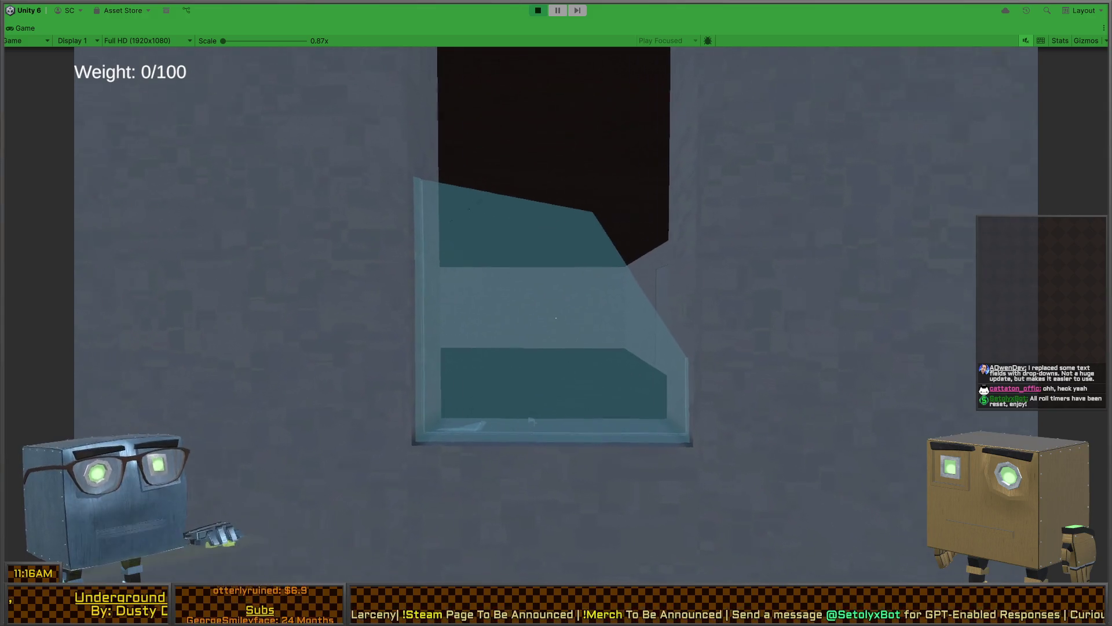
{"action": "key", "text": "w"}
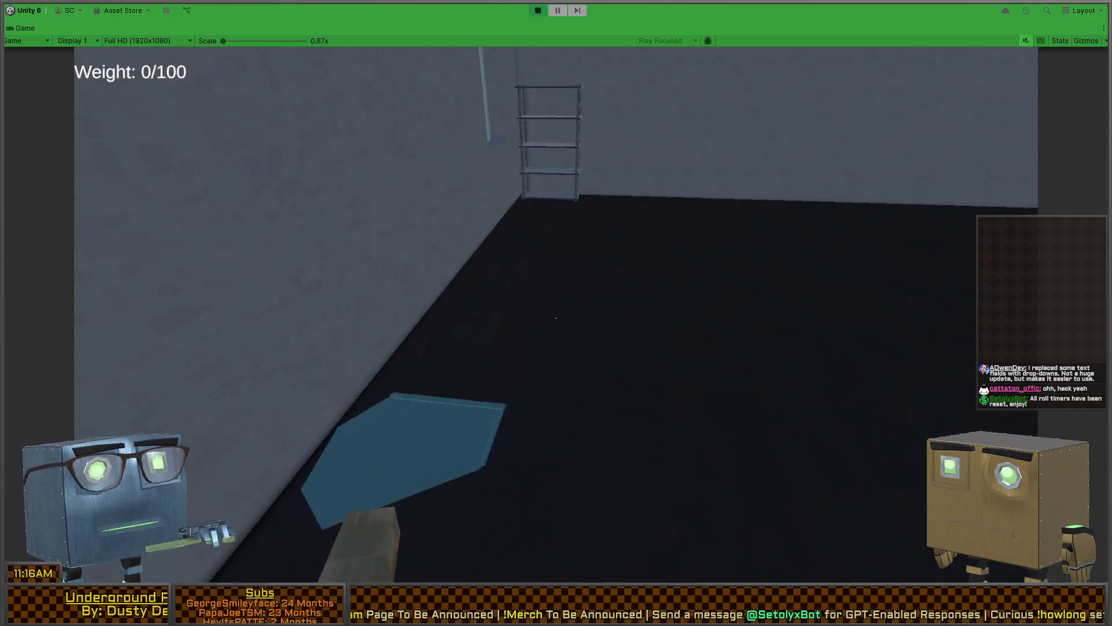
{"action": "key", "text": "w"}
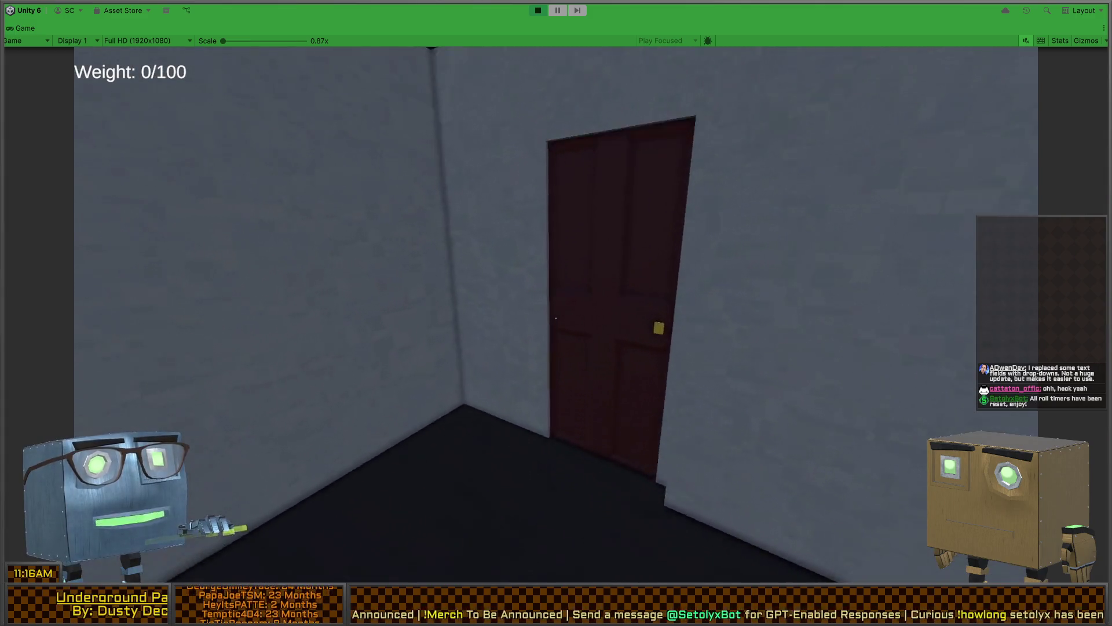
{"action": "key", "text": "f"}
{"action": "key", "text": "w"}
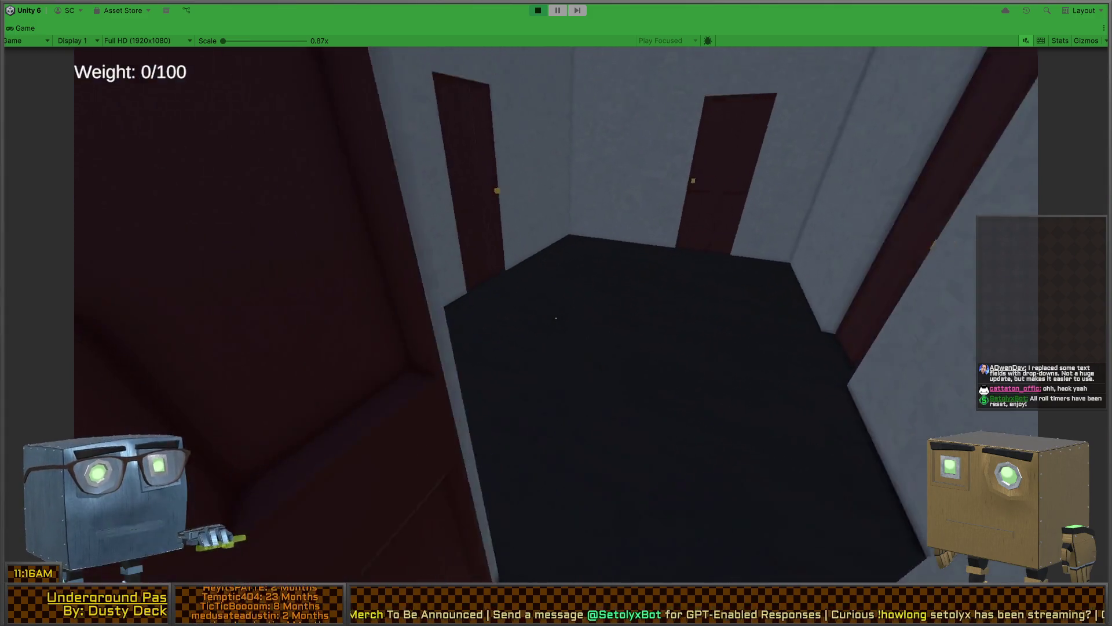
- Open the next red door into the living room and toggle the wall light switch
{"action": "key", "text": "w"}
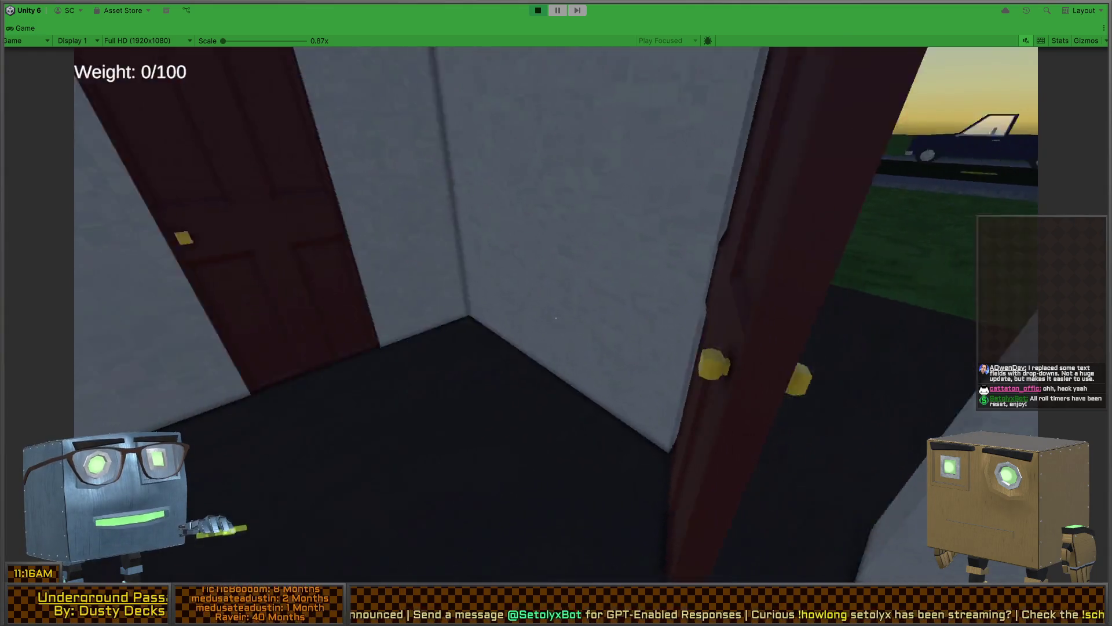
{"action": "key", "text": "f"}
{"action": "key", "text": "w"}
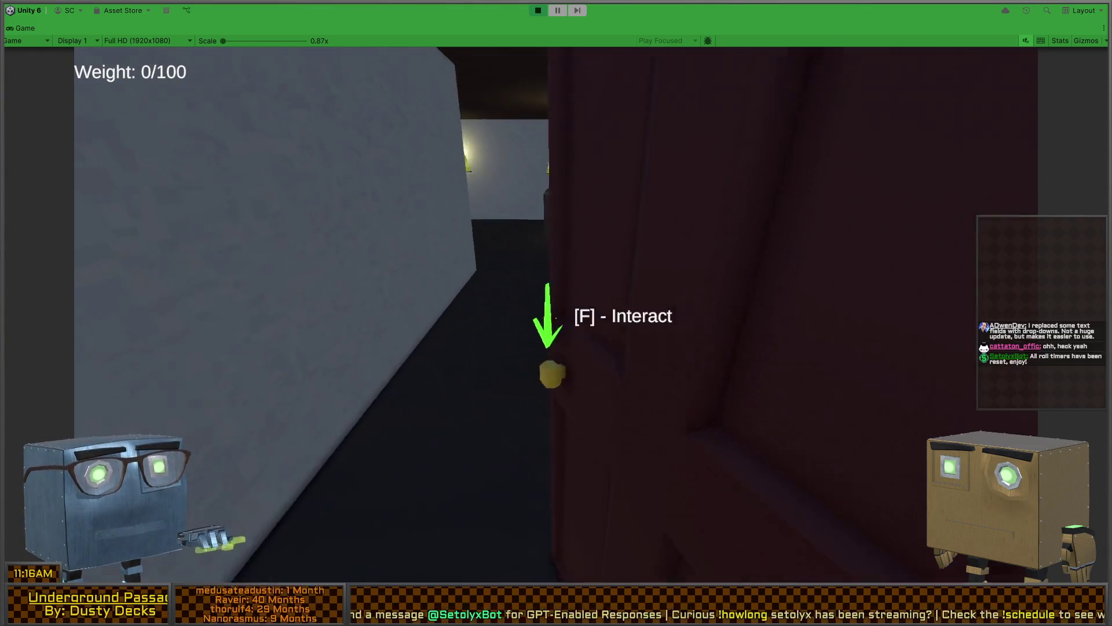
{"action": "key", "text": "w"}
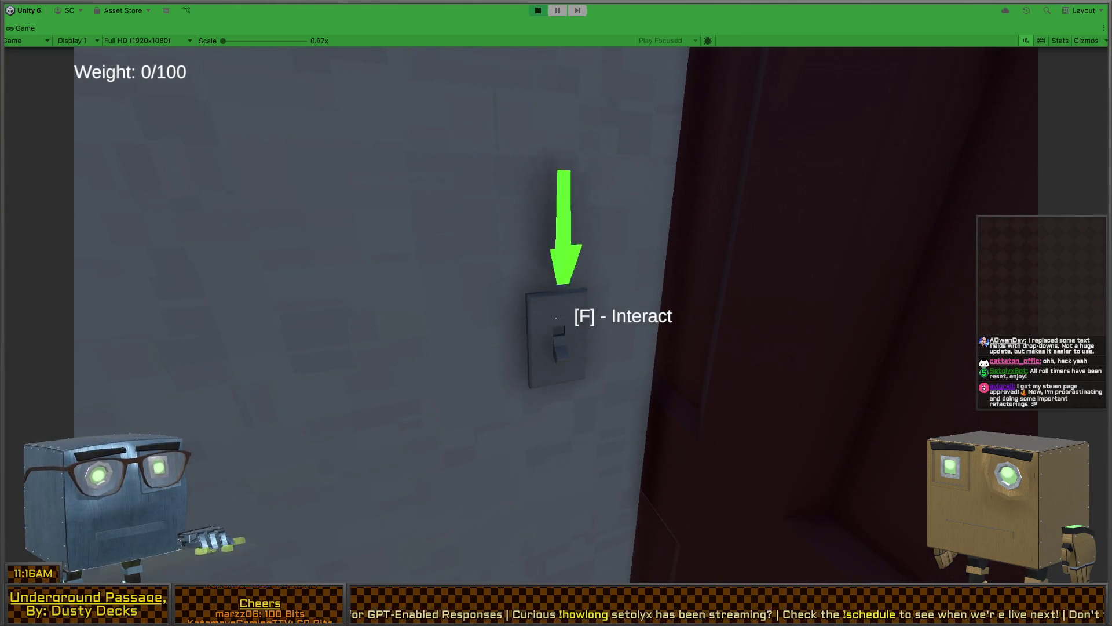
{"action": "key", "text": "f"}
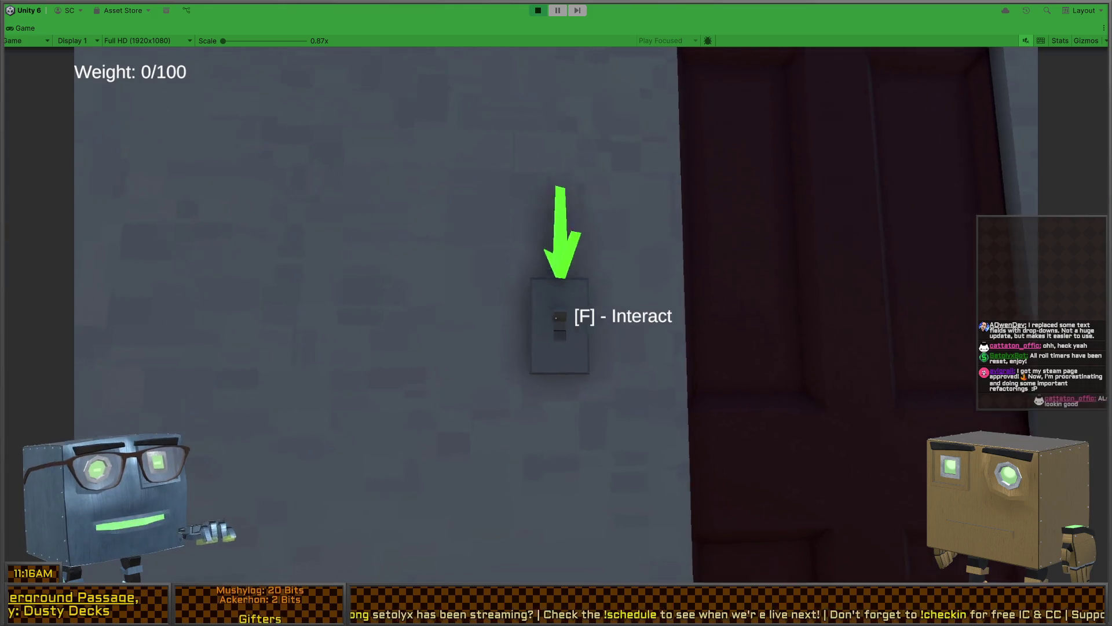
- Walk through the kitchen and lamp room, opening doors, into the hall with stairs
{"action": "key", "text": "s"}
{"action": "key", "text": "w"}
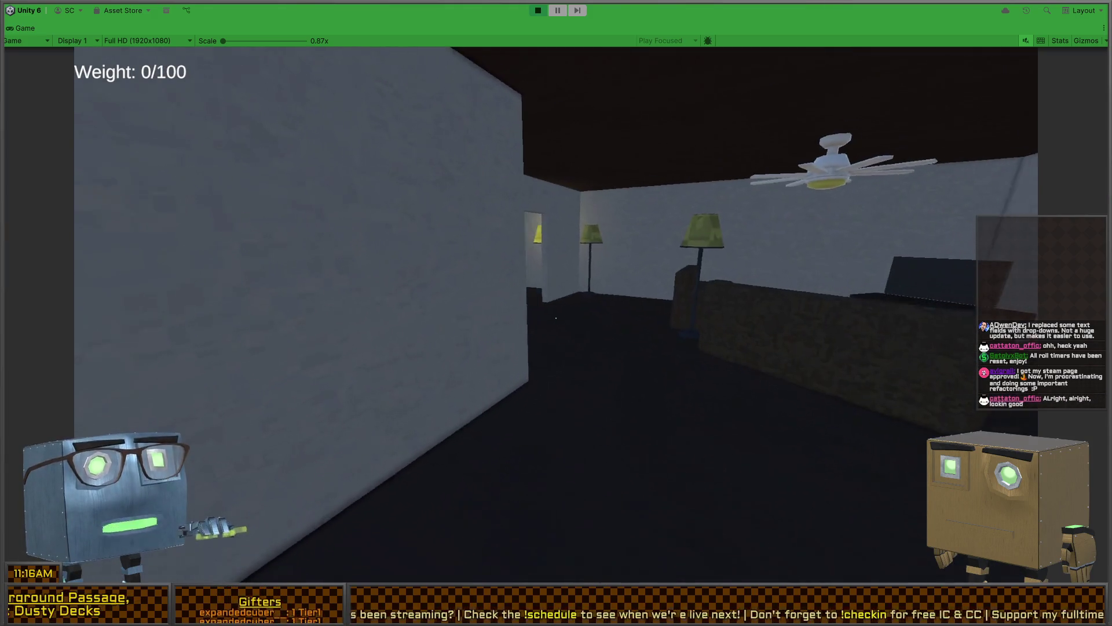
{"action": "key", "text": "w"}
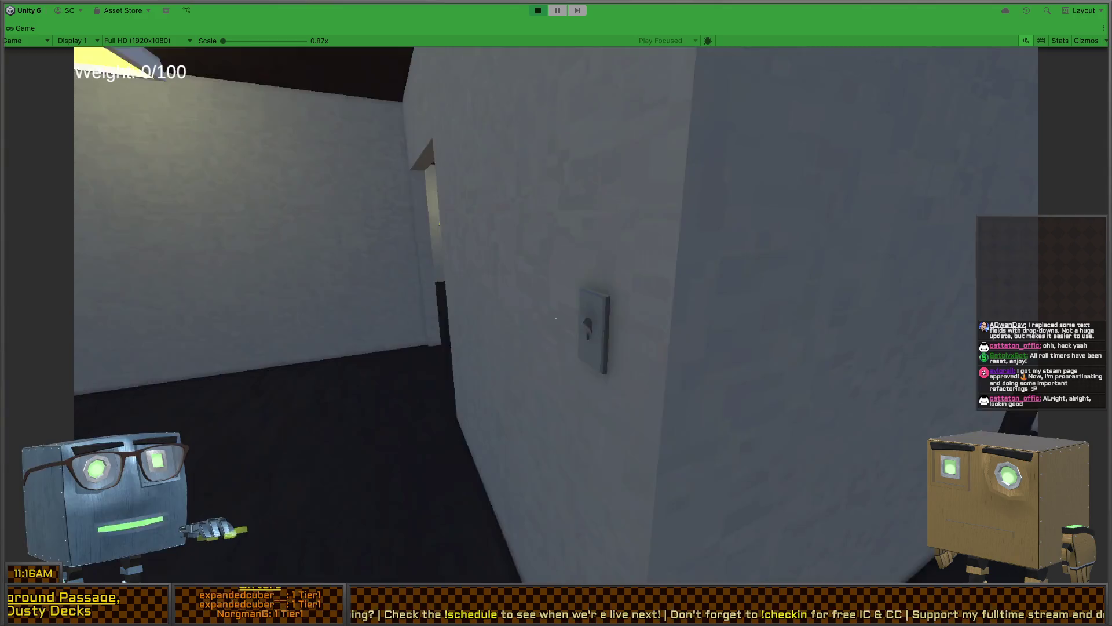
{"action": "key", "text": "w"}
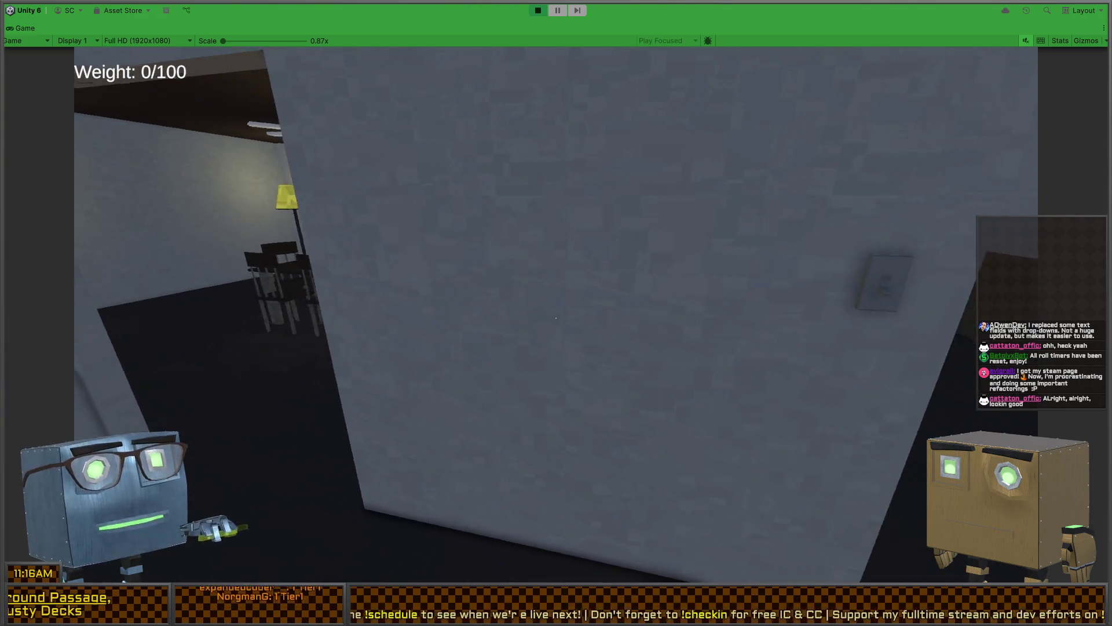
{"action": "key", "text": "w"}
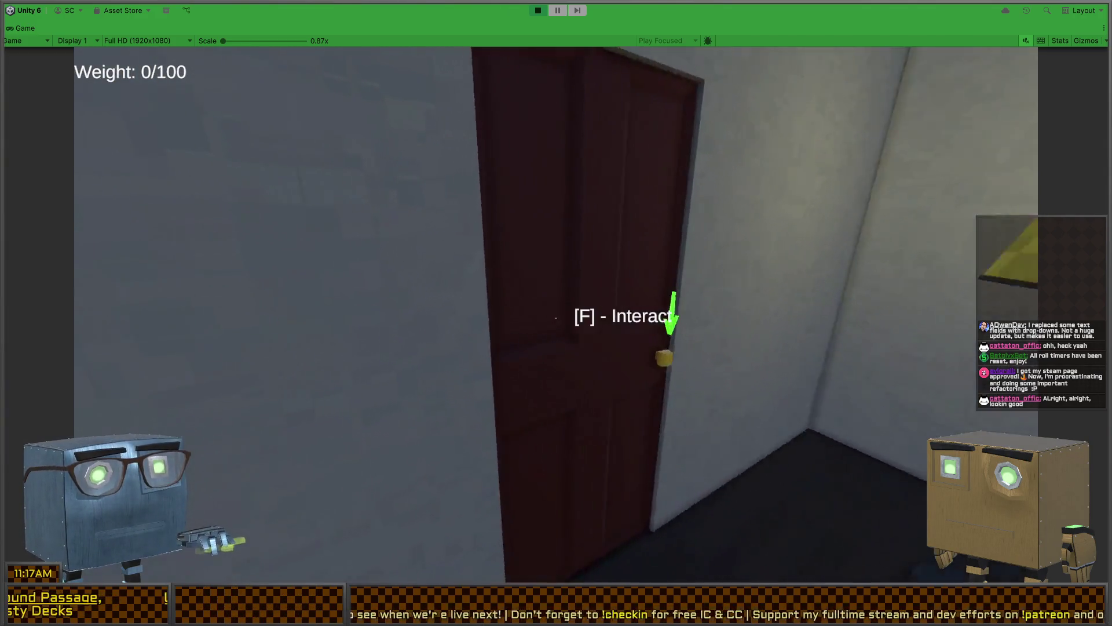
{"action": "key", "text": "f"}
{"action": "key", "text": "w"}
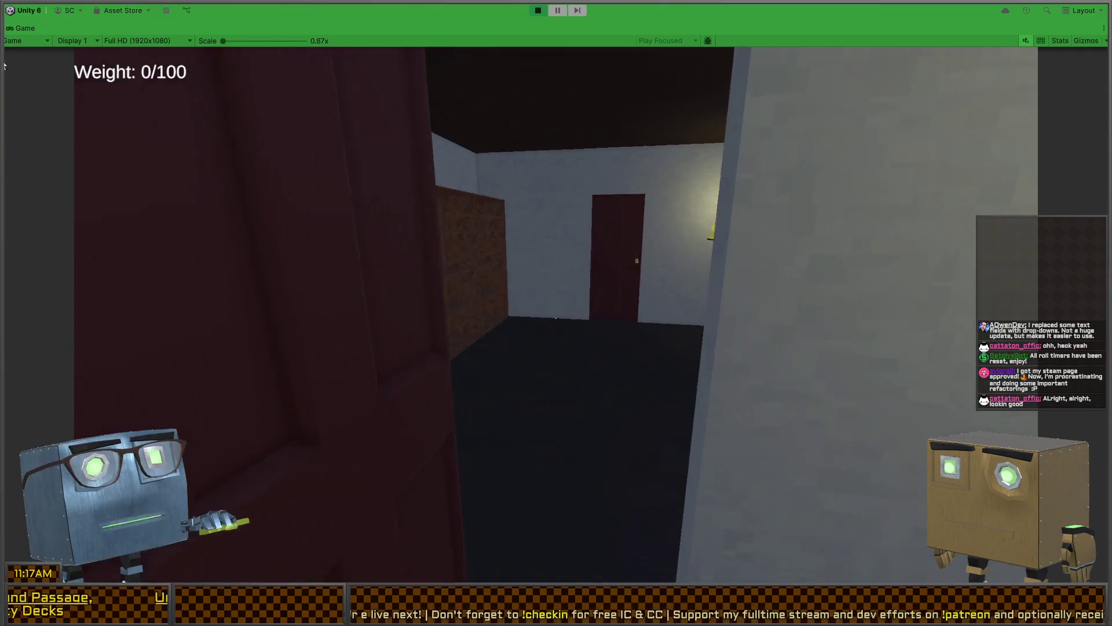
{"action": "key", "text": "f"}
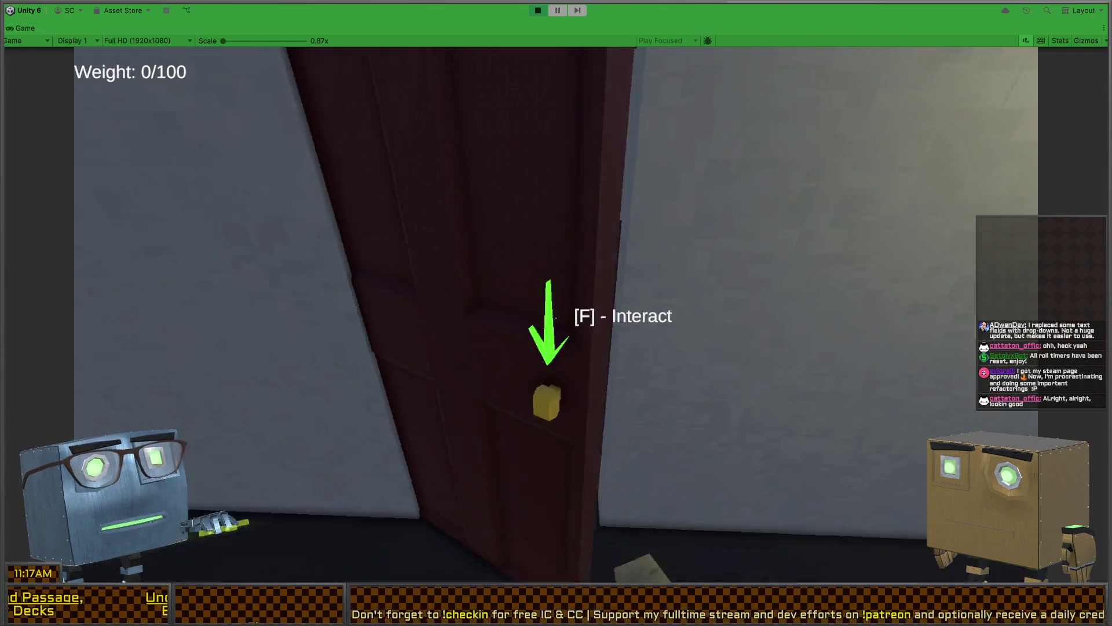
{"action": "key", "text": "w"}
{"action": "key", "text": "w"}
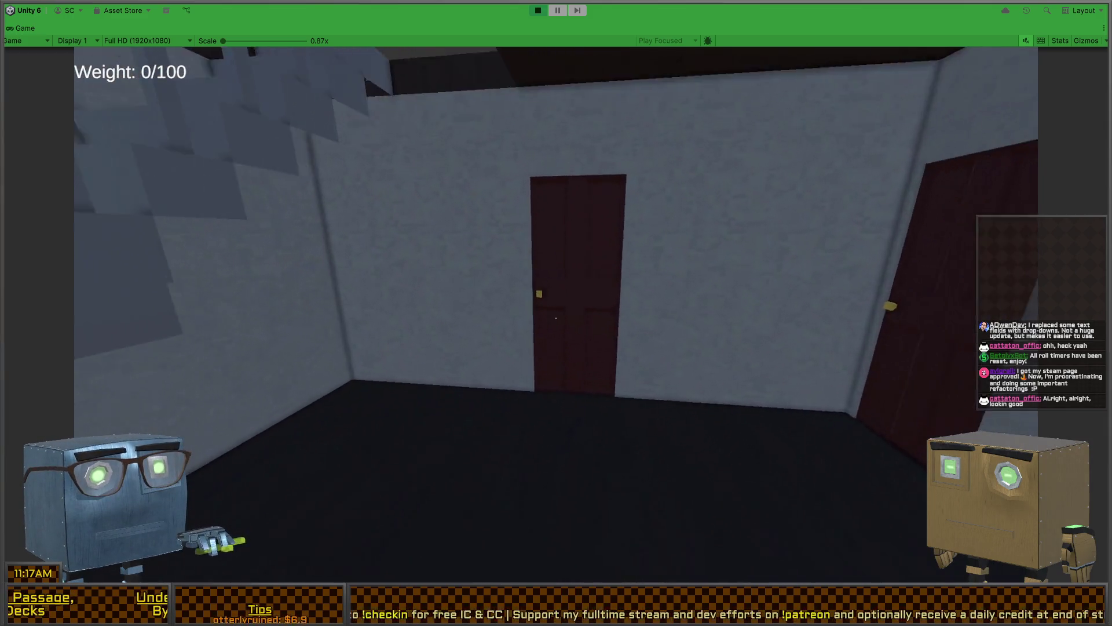
{"action": "key", "text": "f"}
{"action": "key", "text": "w"}
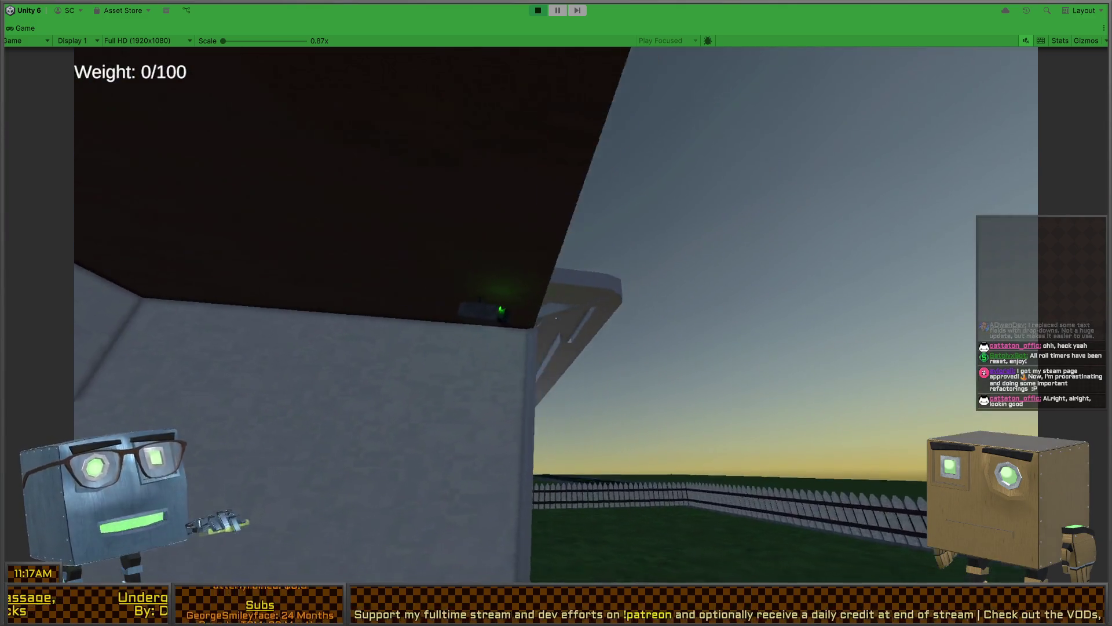
- Exit into the fenced yard and walk past the fence down the road
{"action": "key", "text": "c"}
{"action": "key", "text": "w"}
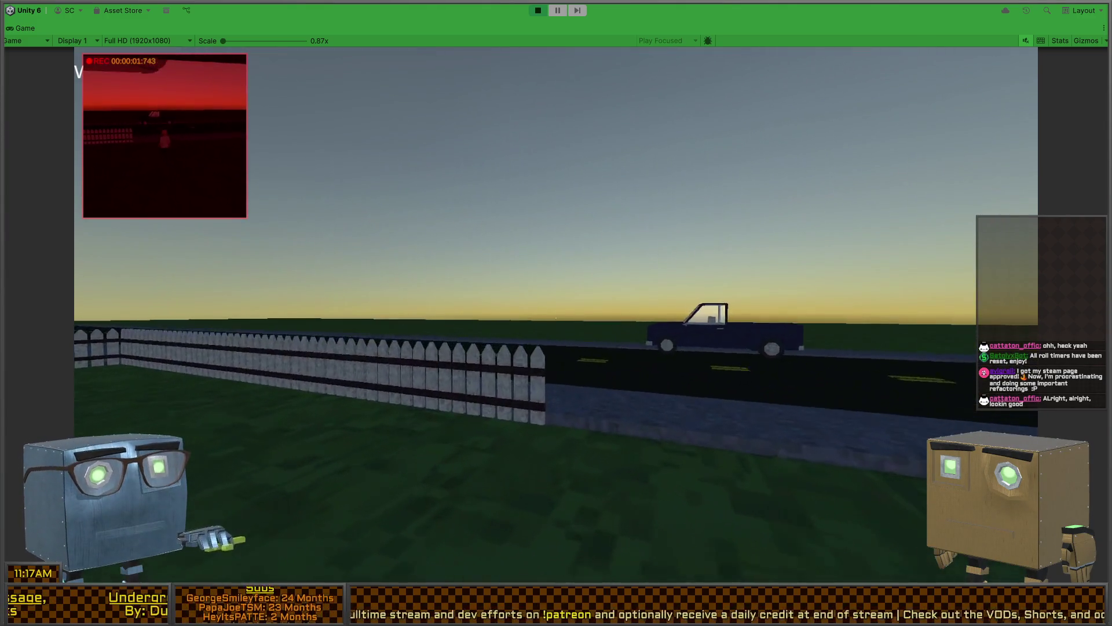
{"action": "key", "text": "w"}
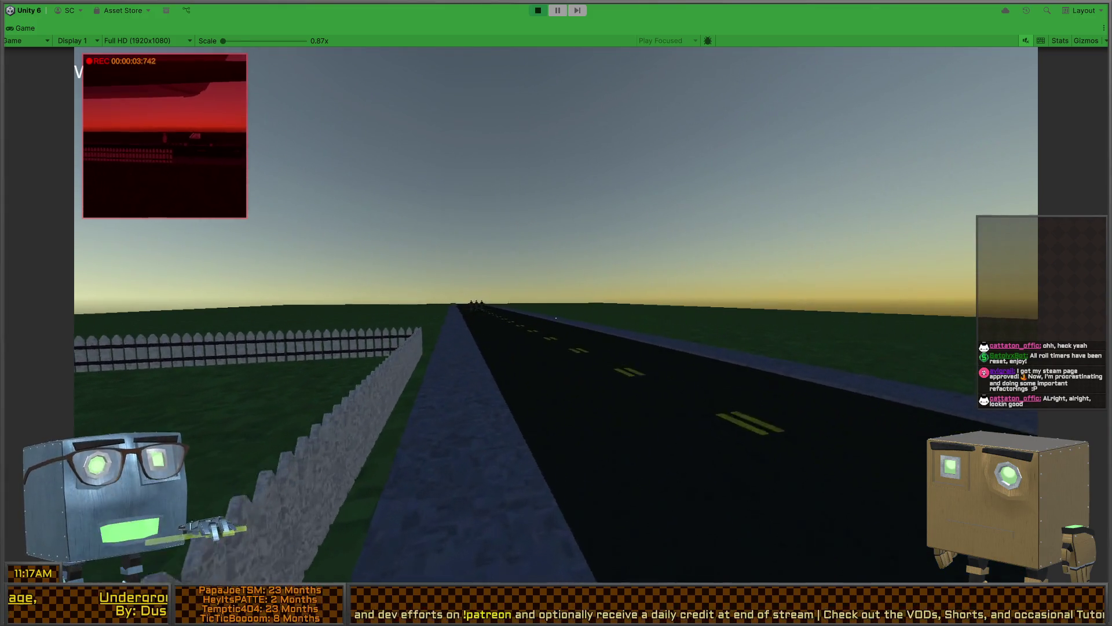
{"action": "key", "text": "w"}
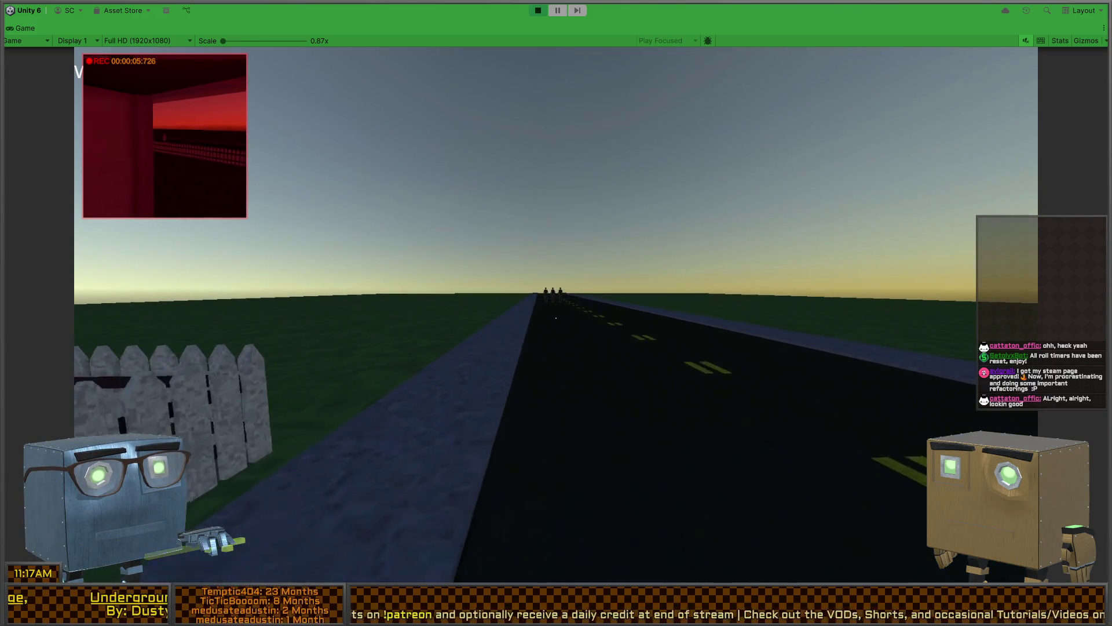
{"action": "key", "text": "w"}
{"action": "key", "text": "w"}
{"action": "key", "text": "w"}
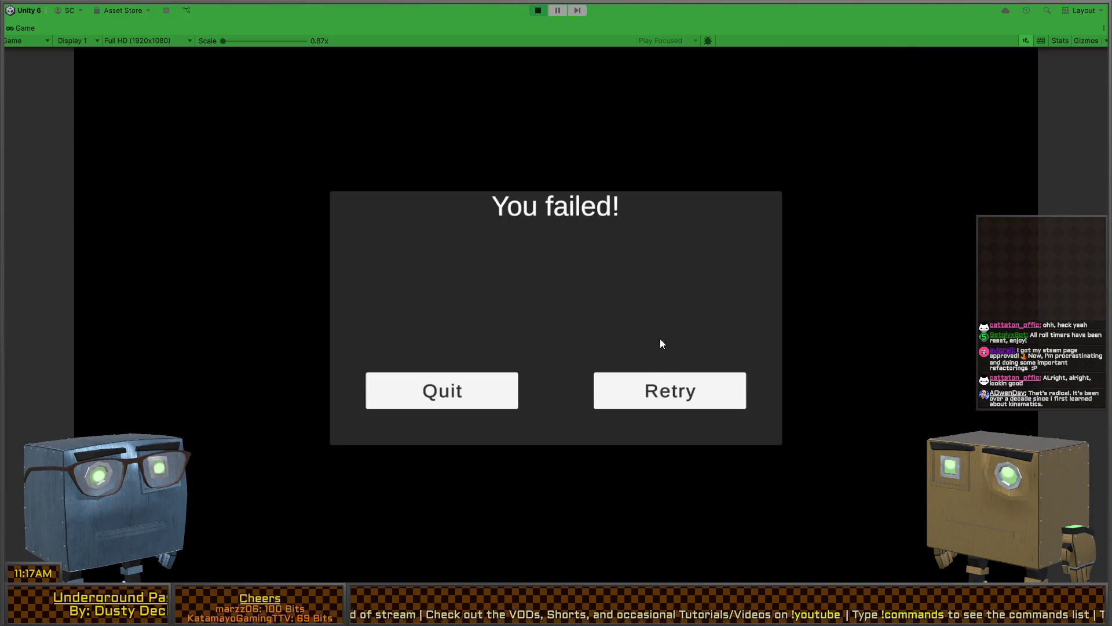
- Stop the failed play session and restore the full editor layout
{"action": "left_click", "coordinate": [665, 372]}
{"action": "key", "text": "ctrl+p"}
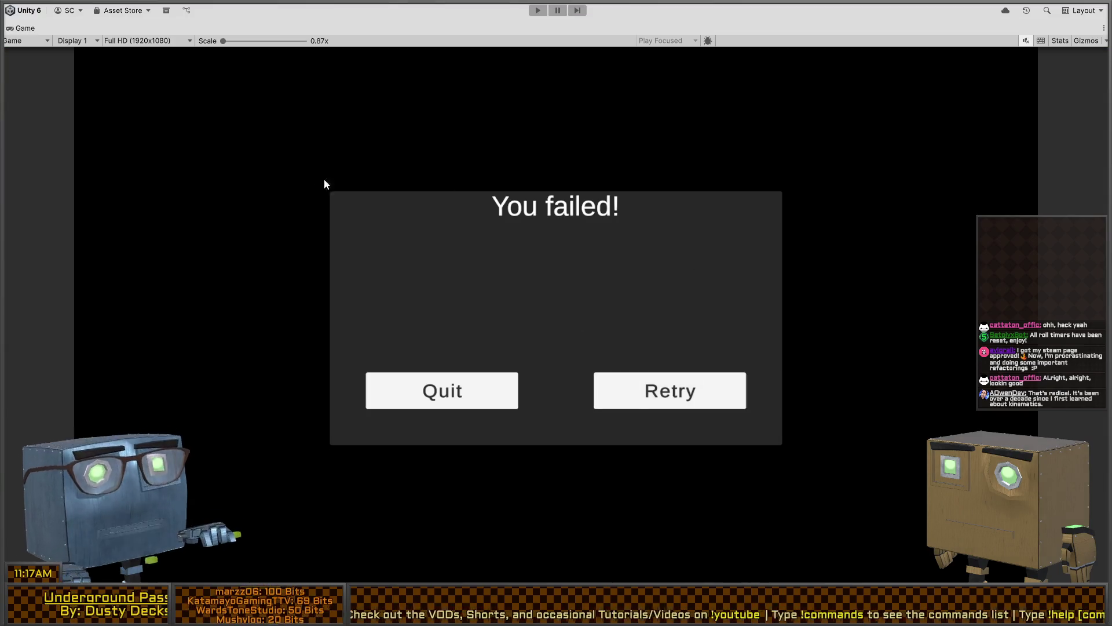
{"action": "key", "text": "shift+space"}
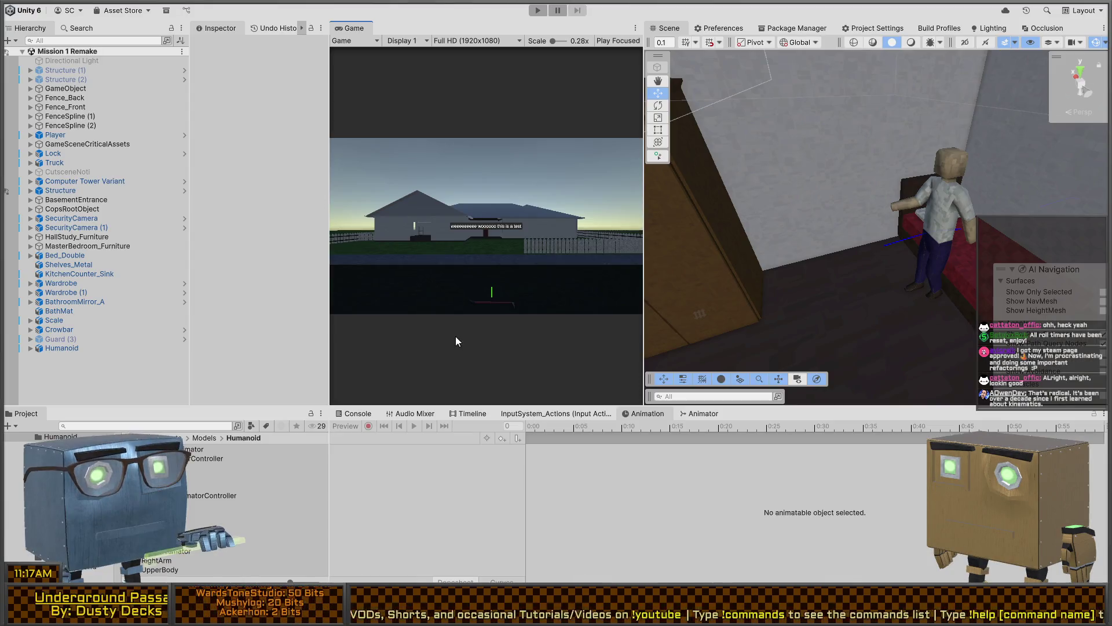
- Show the MainMenu scene's Locks & Larceny title menu in a maximized Game view in Play mode
{"action": "mouse_move", "coordinate": [822, 322]}
{"action": "right_mouse_down"}
{"action": "mouse_move", "coordinate": [479, 204]}
{"action": "mouse_move", "coordinate": [318, 210]}
{"action": "mouse_move", "coordinate": [220, 255]}
{"action": "mouse_move", "coordinate": [123, 238]}
{"action": "mouse_move", "coordinate": [70, 244]}
{"action": "mouse_move", "coordinate": [1101, 250]}
{"action": "mouse_move", "coordinate": [118, 241]}
{"action": "mouse_move", "coordinate": [172, 193]}
{"action": "mouse_move", "coordinate": [157, 184]}
{"action": "mouse_move", "coordinate": [169, 206]}
{"action": "right_mouse_up"}
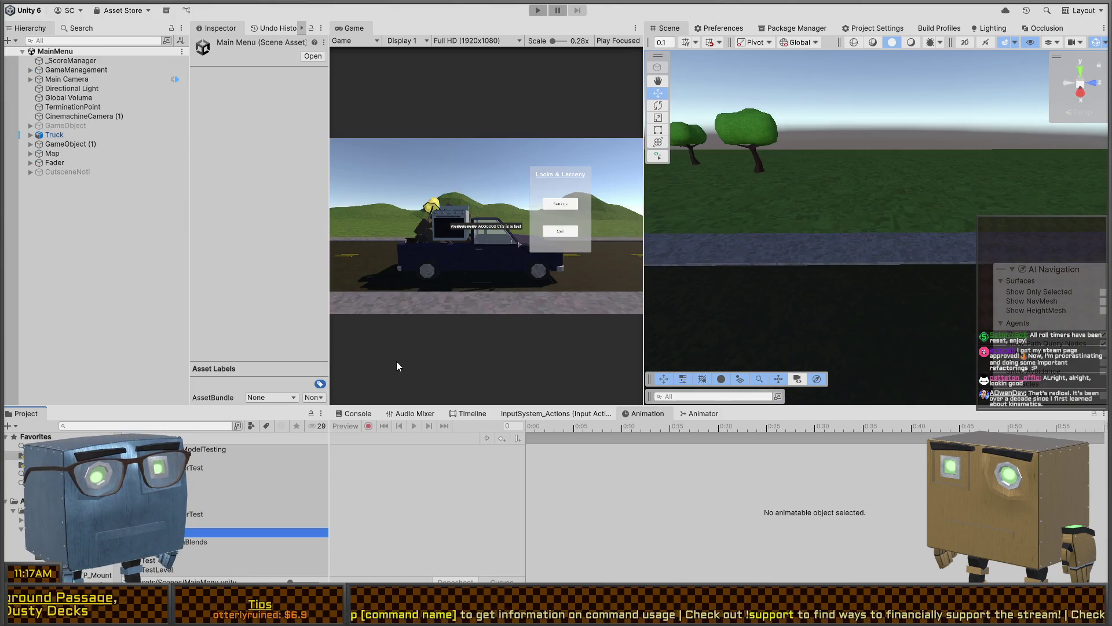
{"action": "key", "text": "shift+space"}
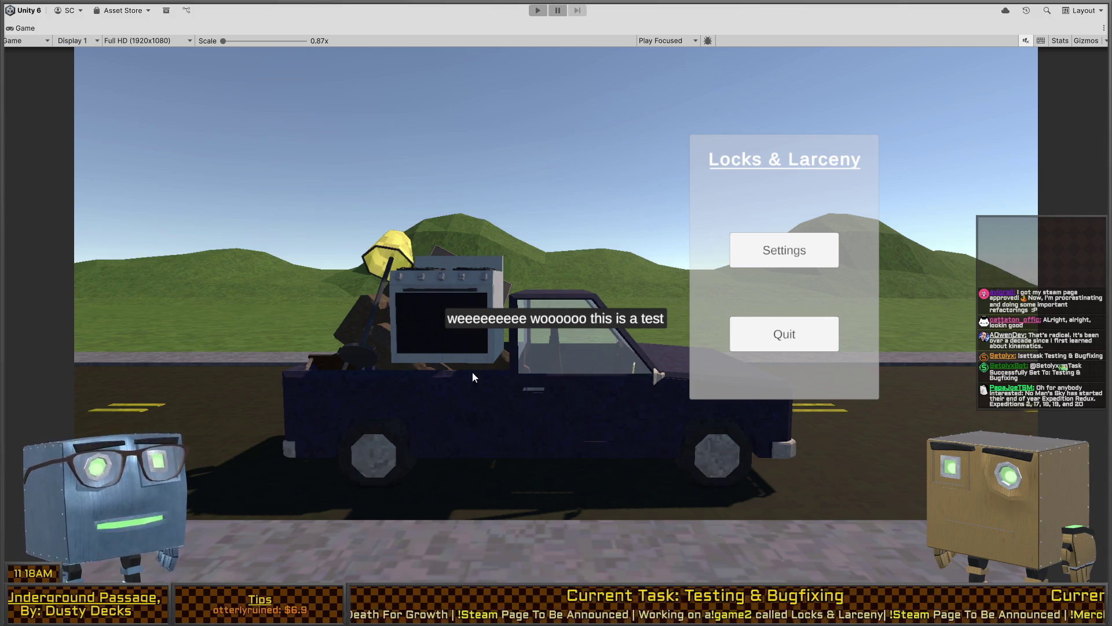
{"action": "key", "text": "ctrl+p"}
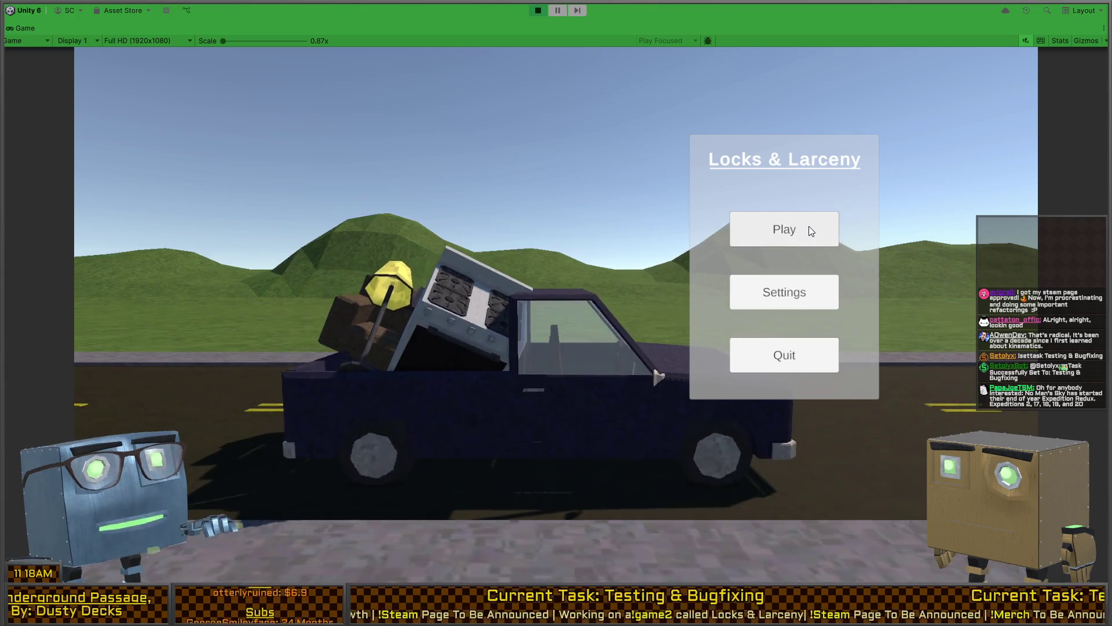
- Start the game from the Locks & Larceny menu and continue past the Thief Chat intro
{"action": "left_click", "coordinate": [818, 225]}
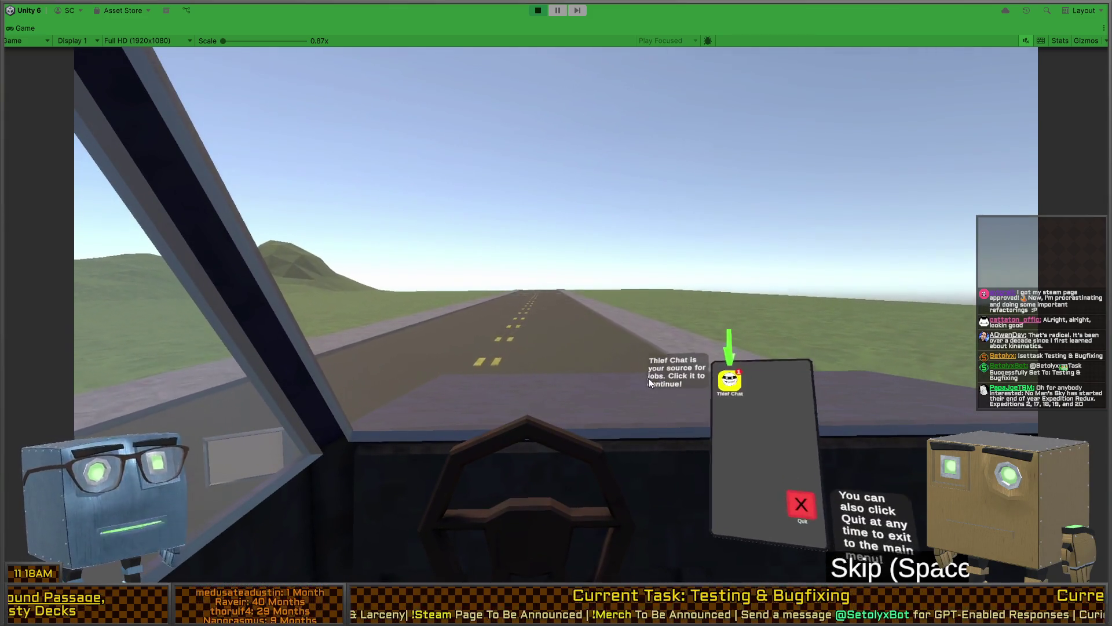
{"action": "left_click", "coordinate": [678, 208]}
{"action": "left_click", "coordinate": [678, 209]}
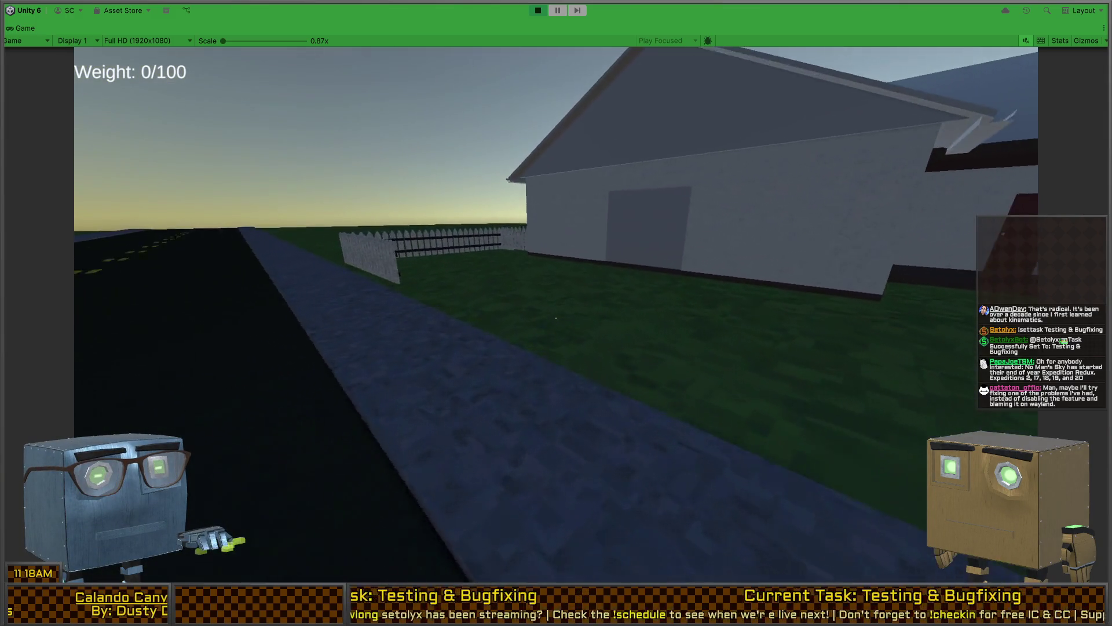
- Walk to the house window, smash it with the crowbar, and climb inside
{"action": "key", "text": "w"}
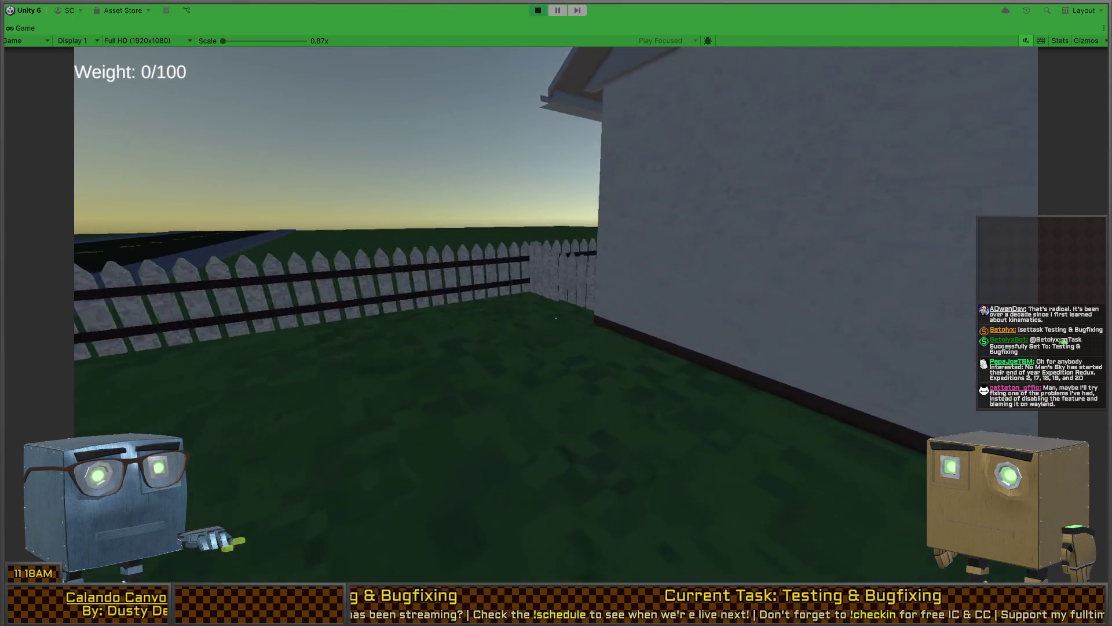
{"action": "key", "text": "w"}
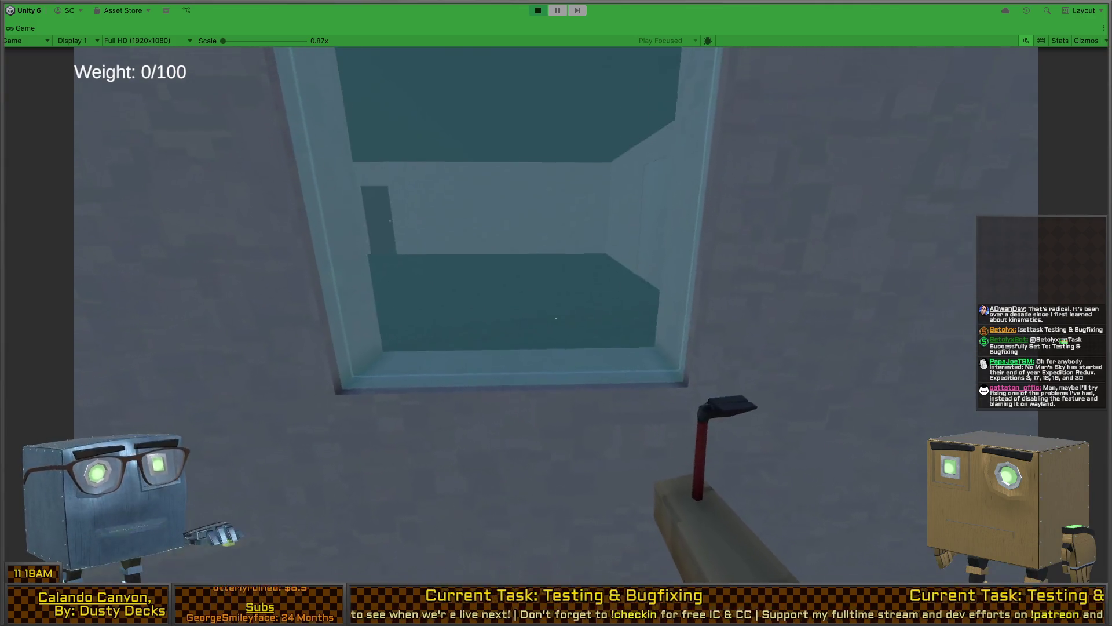
{"action": "left_click", "coordinate": [556, 318]}
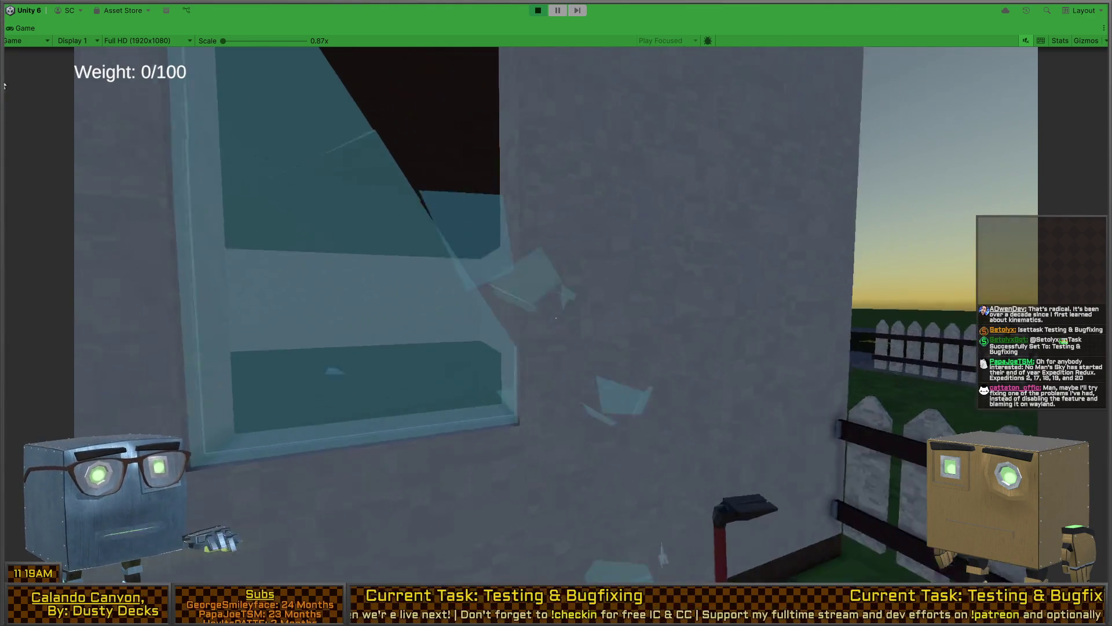
{"action": "left_click", "coordinate": [556, 317]}
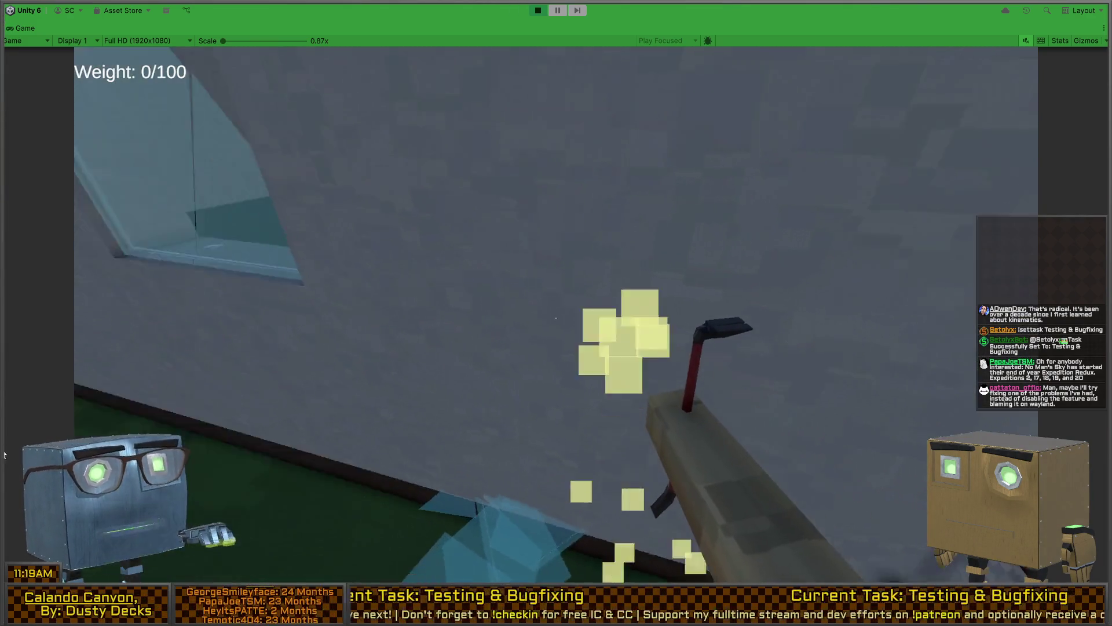
{"action": "left_click", "coordinate": [556, 317]}
{"action": "left_click", "coordinate": [556, 318]}
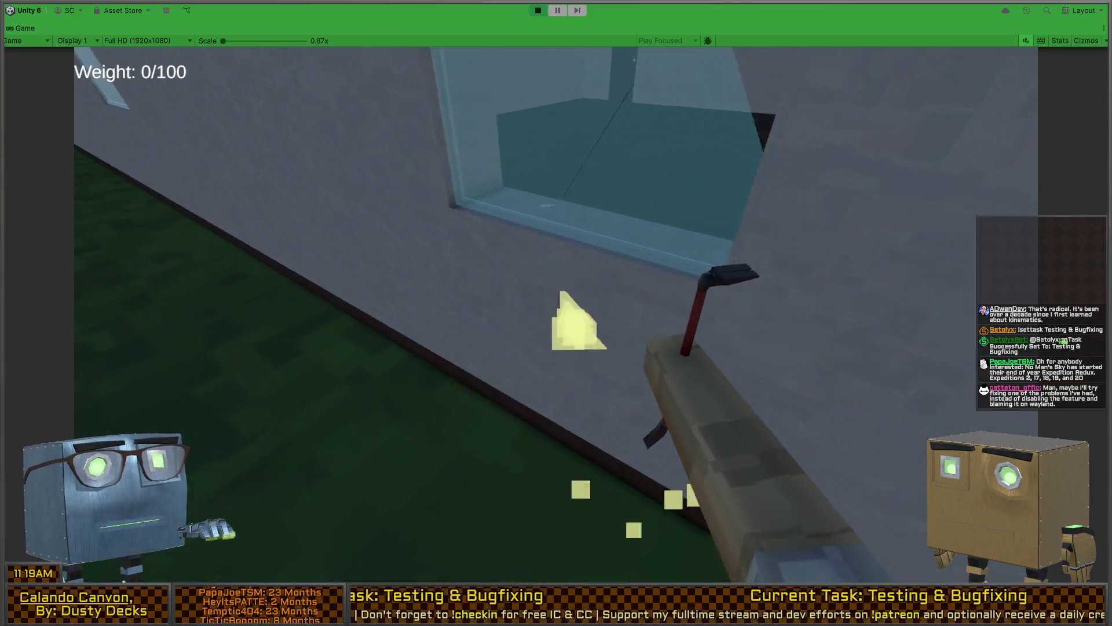
{"action": "key", "text": "w"}
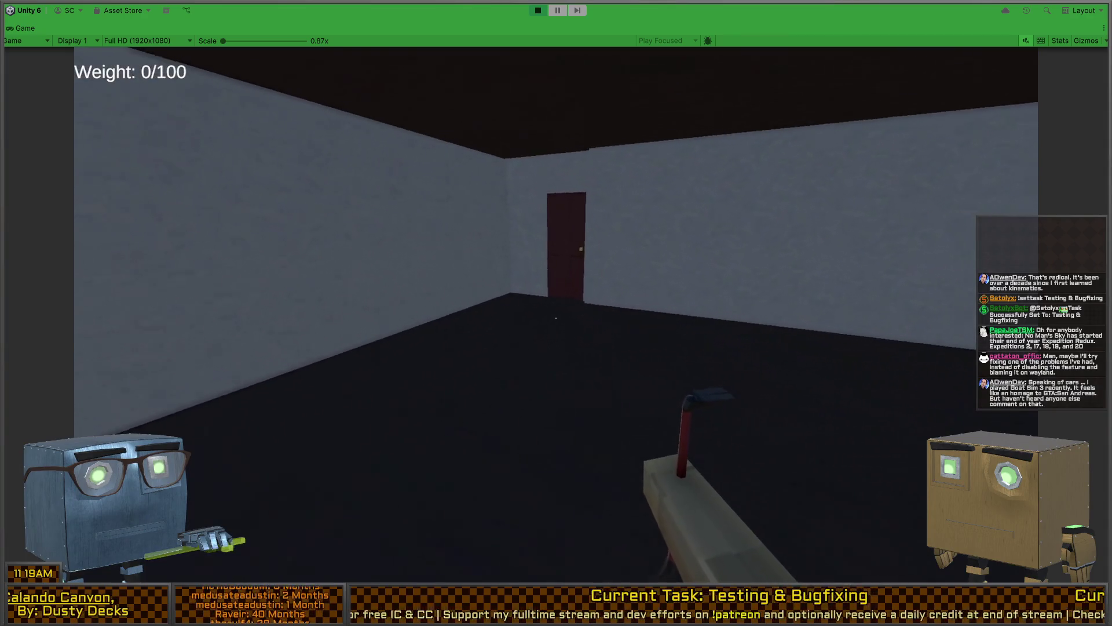
- Open the two red doors and walk into the corridor beyond
{"action": "key", "text": "w"}
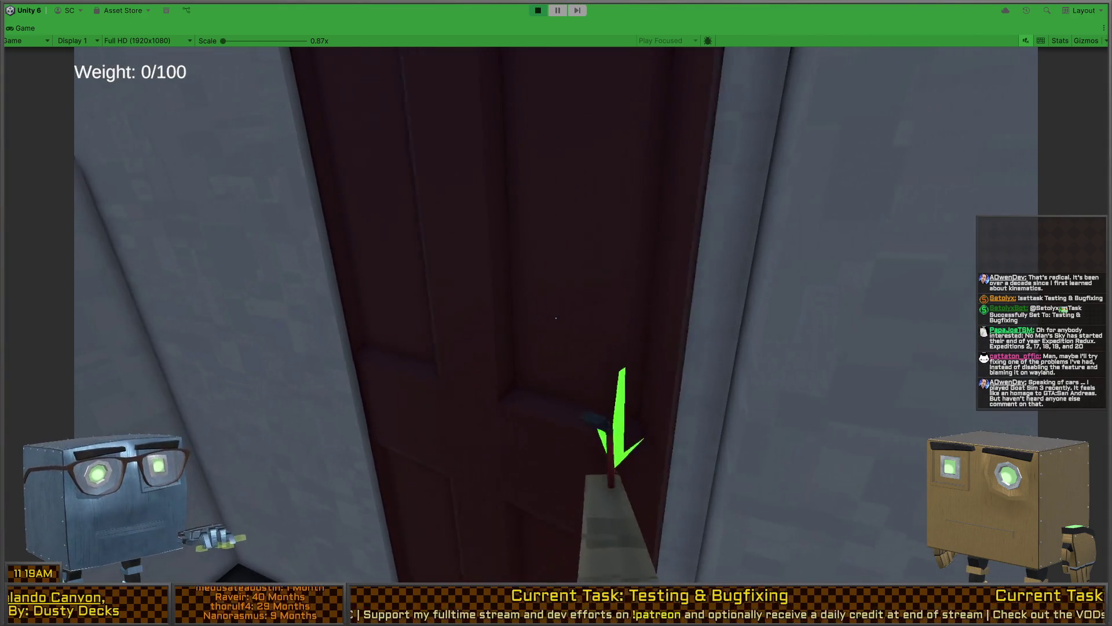
{"action": "key", "text": "s"}
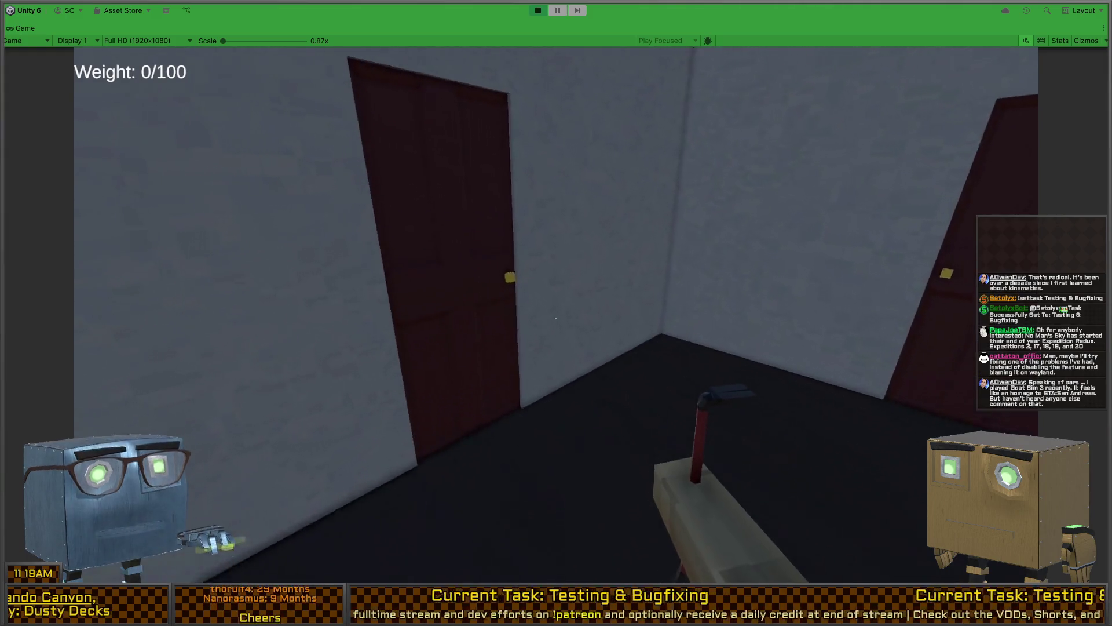
{"action": "key", "text": "w"}
{"action": "key", "text": "f"}
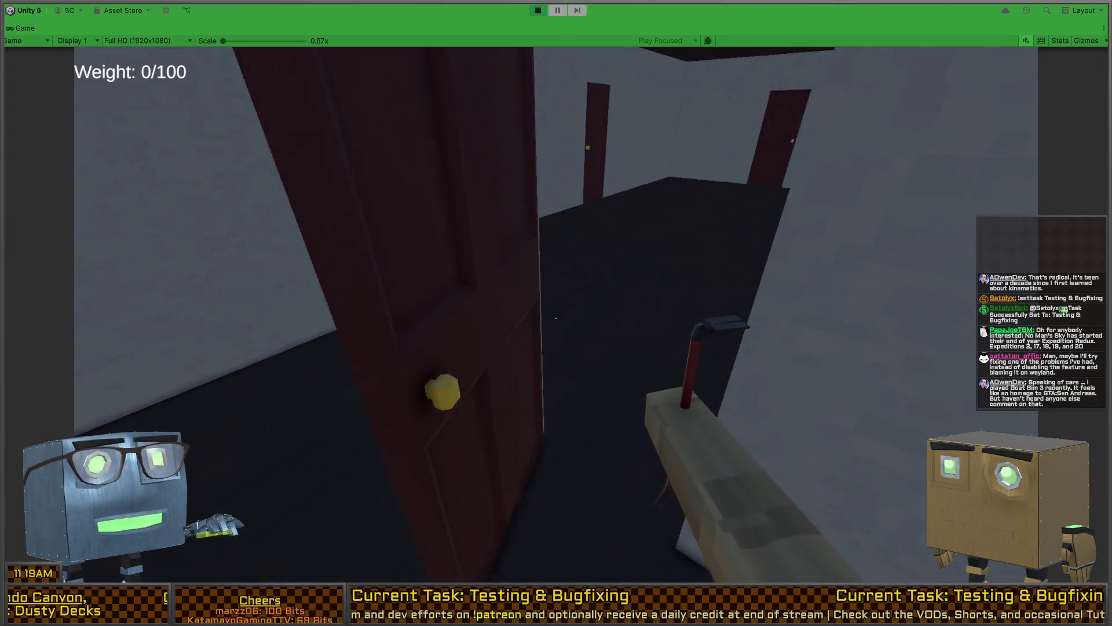
{"action": "key", "text": "w"}
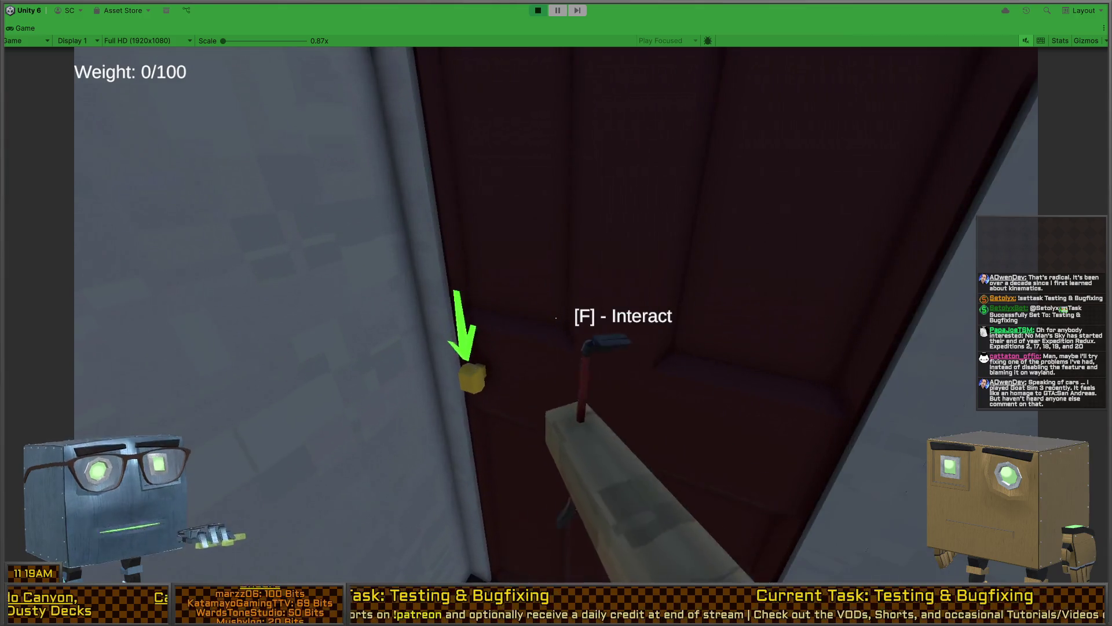
{"action": "key", "text": "f"}
{"action": "key", "text": "w"}
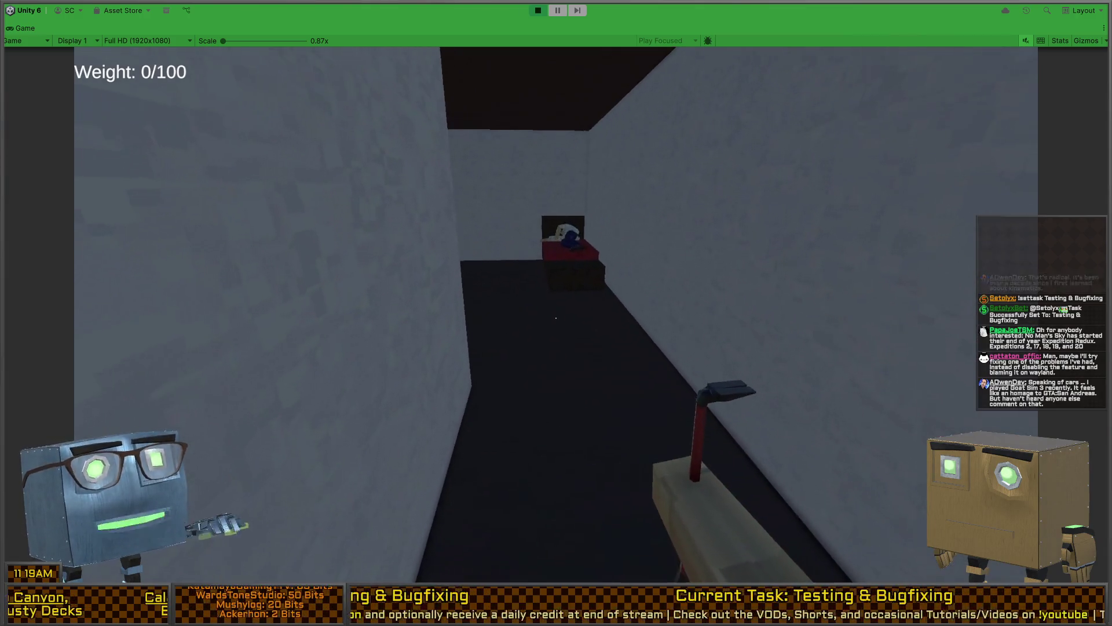
- Go through the stair room into the bedroom and pick up the box from the desk
{"action": "key", "text": "w"}
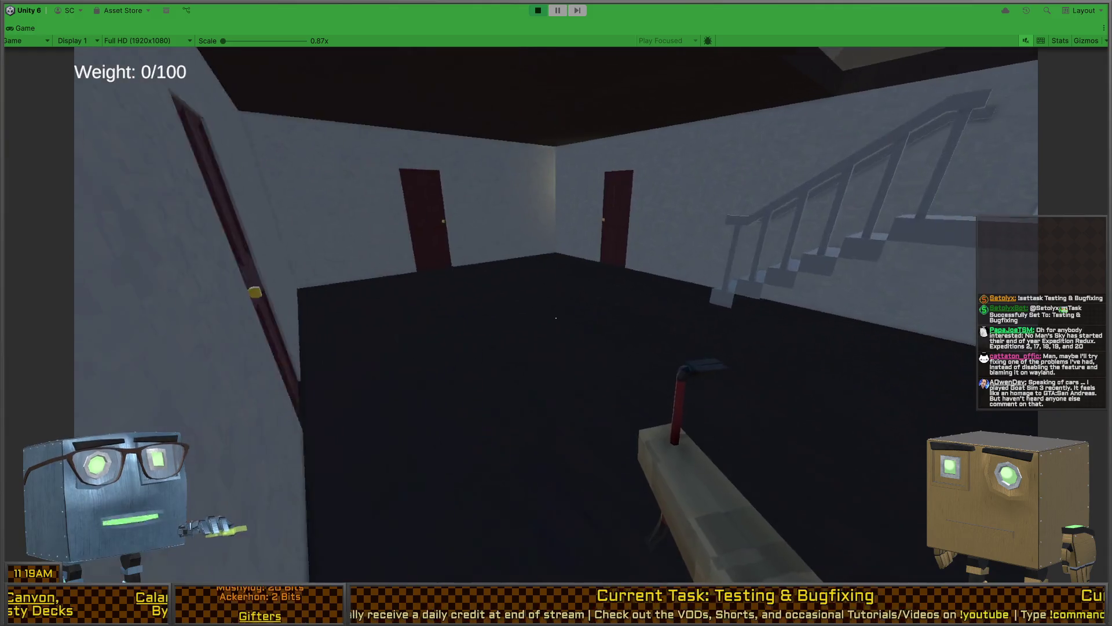
{"action": "key", "text": "w"}
{"action": "key", "text": "f"}
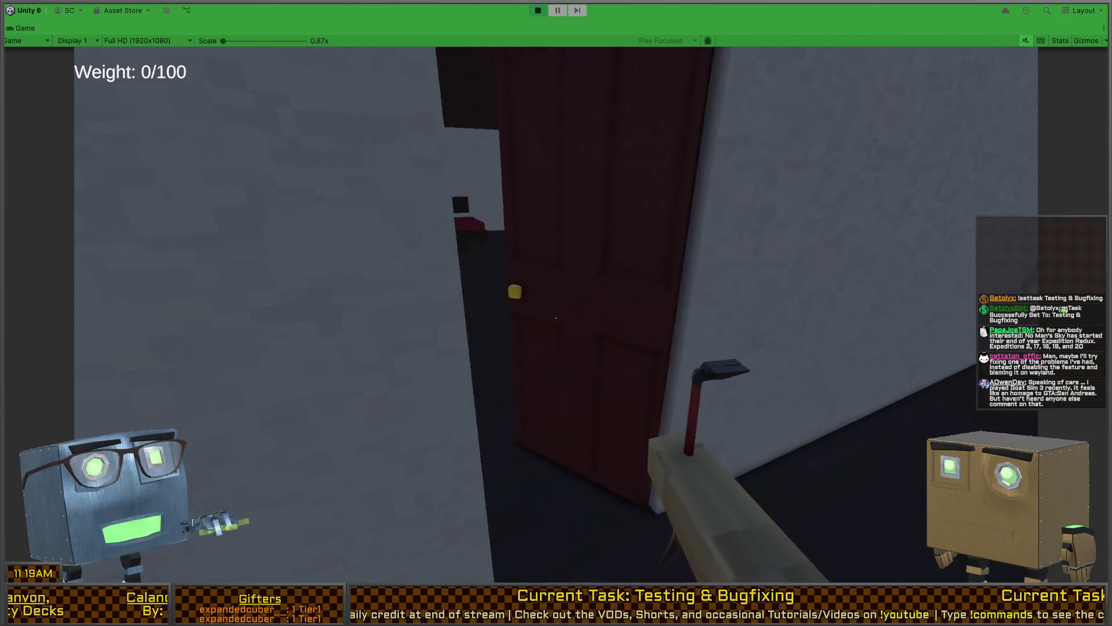
{"action": "key", "text": "w"}
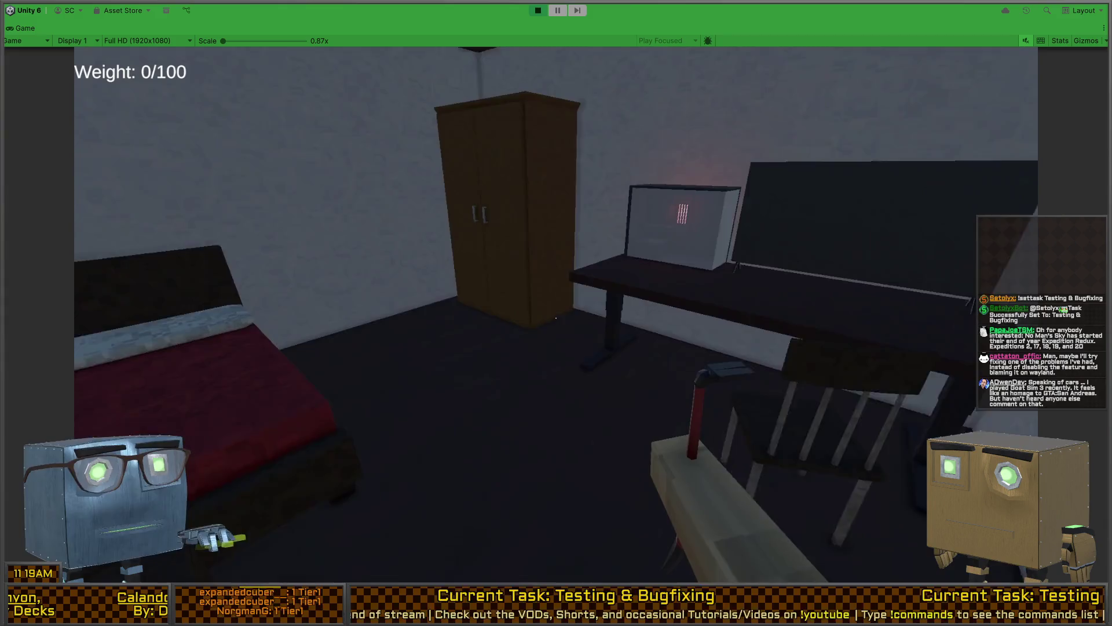
{"action": "key", "text": "w"}
{"action": "key", "text": "f"}
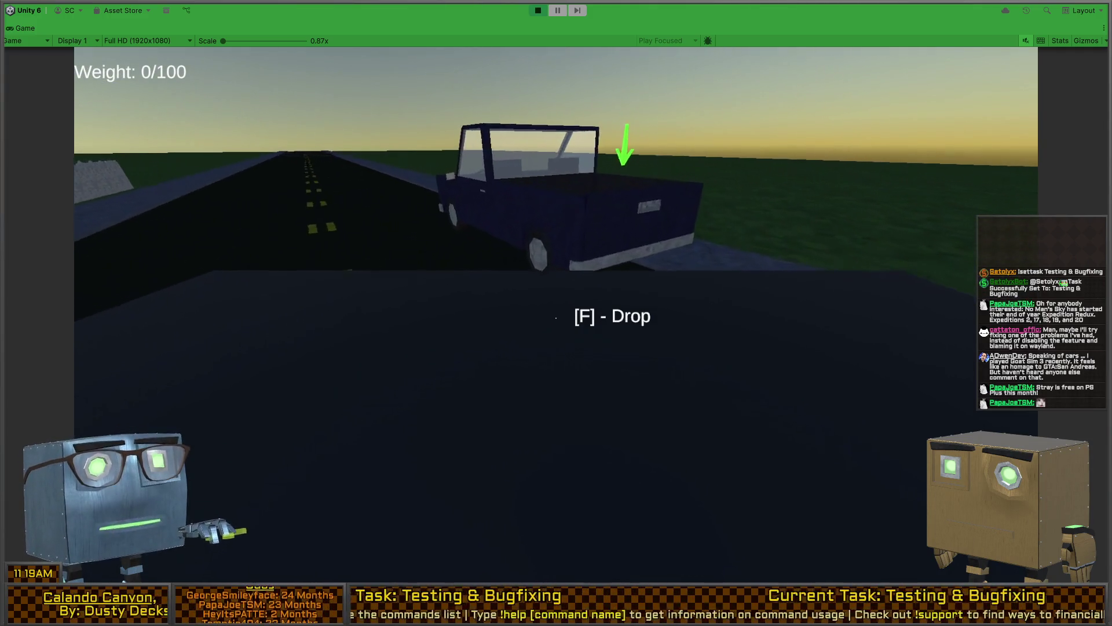
- Drop the box into the truck bed for a $2000 take, drive off, and stop Play mode
{"action": "key", "text": "f"}
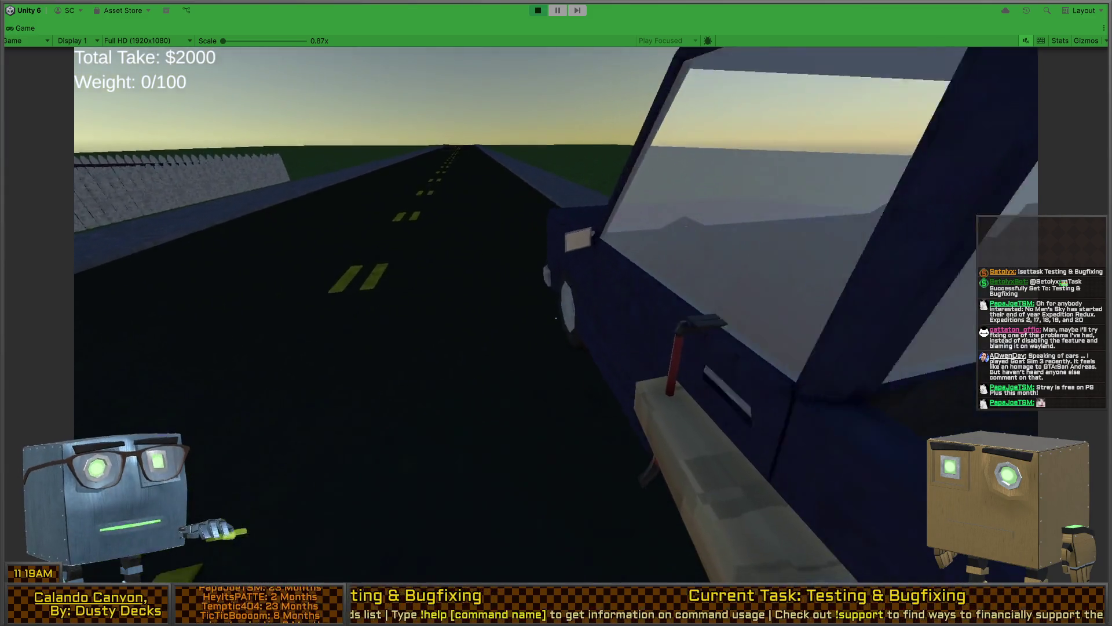
{"action": "key", "text": "f"}
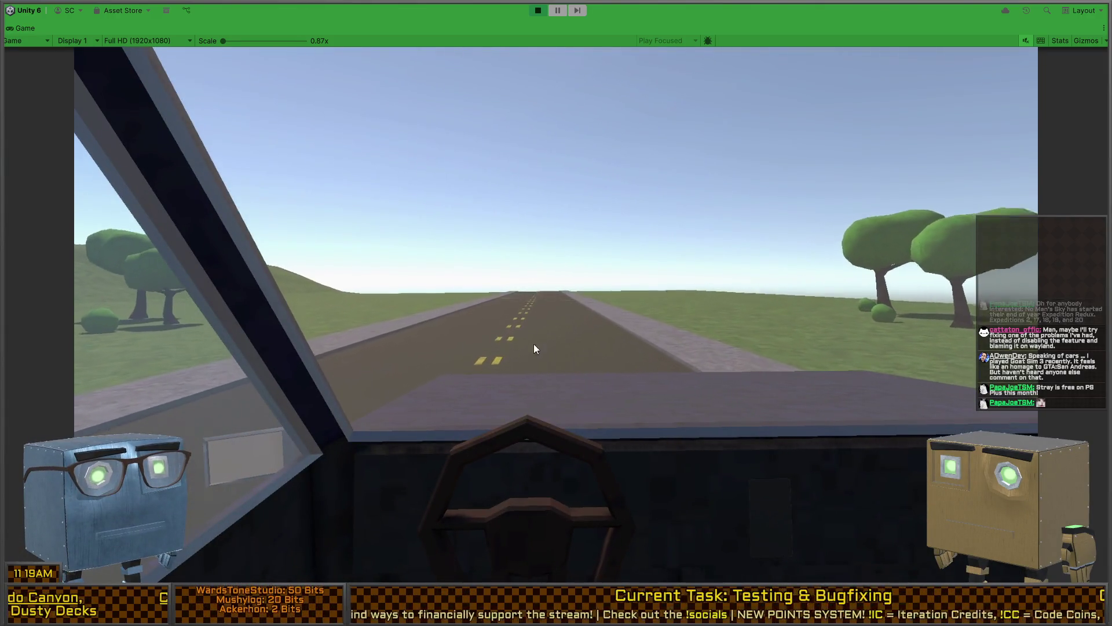
{"action": "key", "text": "ctrl+p"}
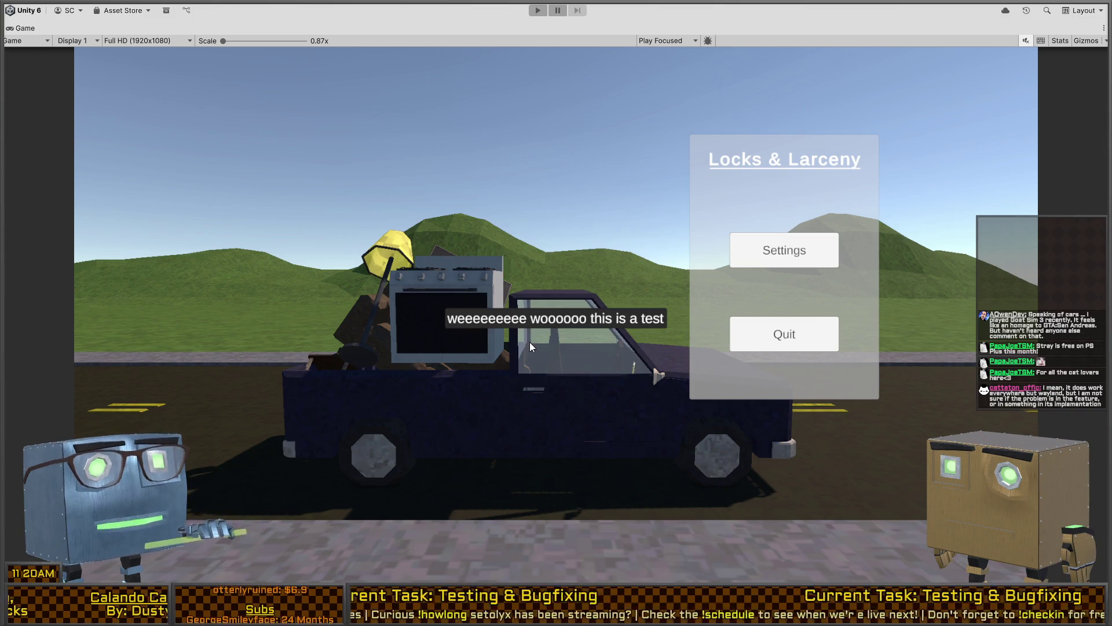
- Restore the docked layout and fly the Scene camera into the pickup truck's cab
{"action": "key", "text": "shift+space"}
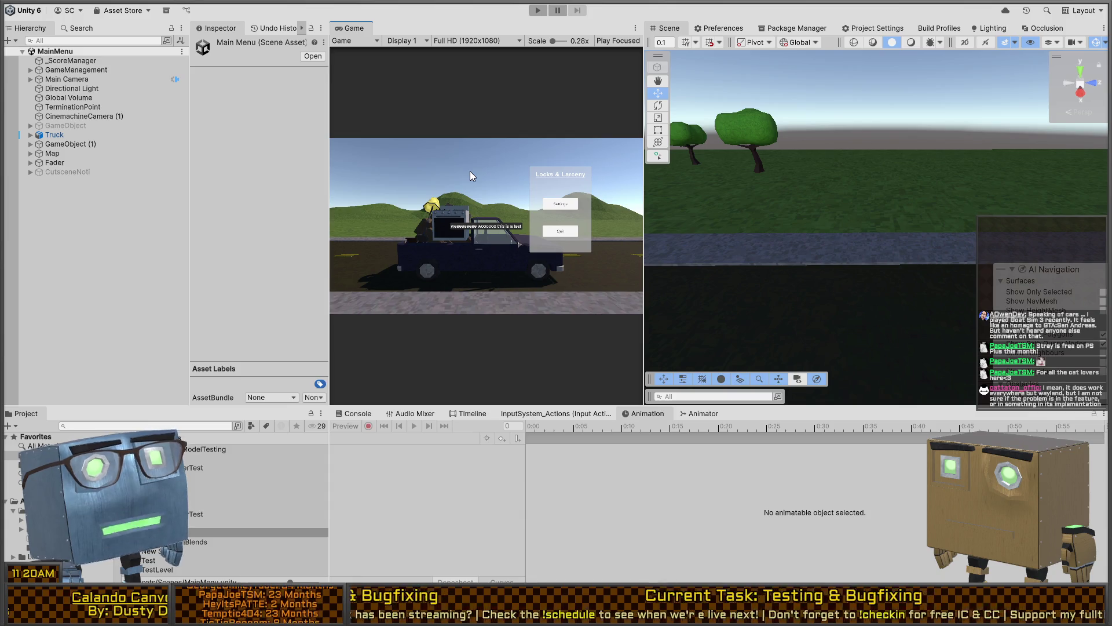
{"action": "mouse_move", "coordinate": [927, 174]}
{"action": "right_mouse_down"}
{"action": "mouse_move", "coordinate": [974, 176]}
{"action": "mouse_move", "coordinate": [123, 186]}
{"action": "mouse_move", "coordinate": [237, 197]}
{"action": "mouse_move", "coordinate": [445, 193]}
{"action": "right_mouse_up"}
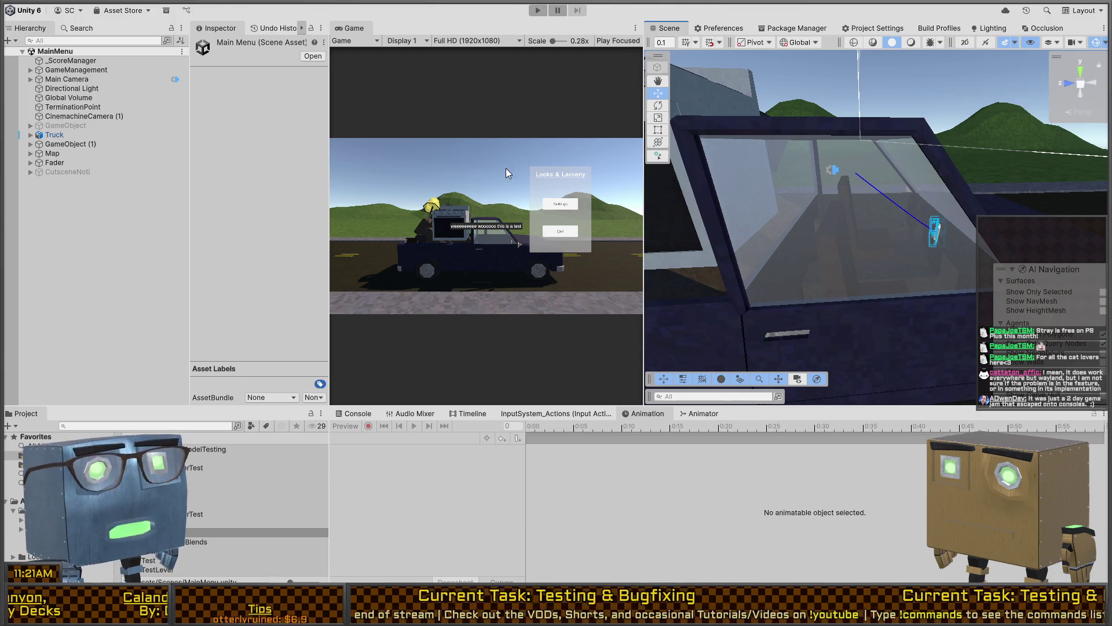
{"action": "mouse_move", "coordinate": [829, 157]}
{"action": "right_mouse_down"}
{"action": "mouse_move", "coordinate": [1002, 167]}
{"action": "mouse_move", "coordinate": [837, 159]}
{"action": "mouse_move", "coordinate": [702, 203]}
{"action": "right_mouse_up"}
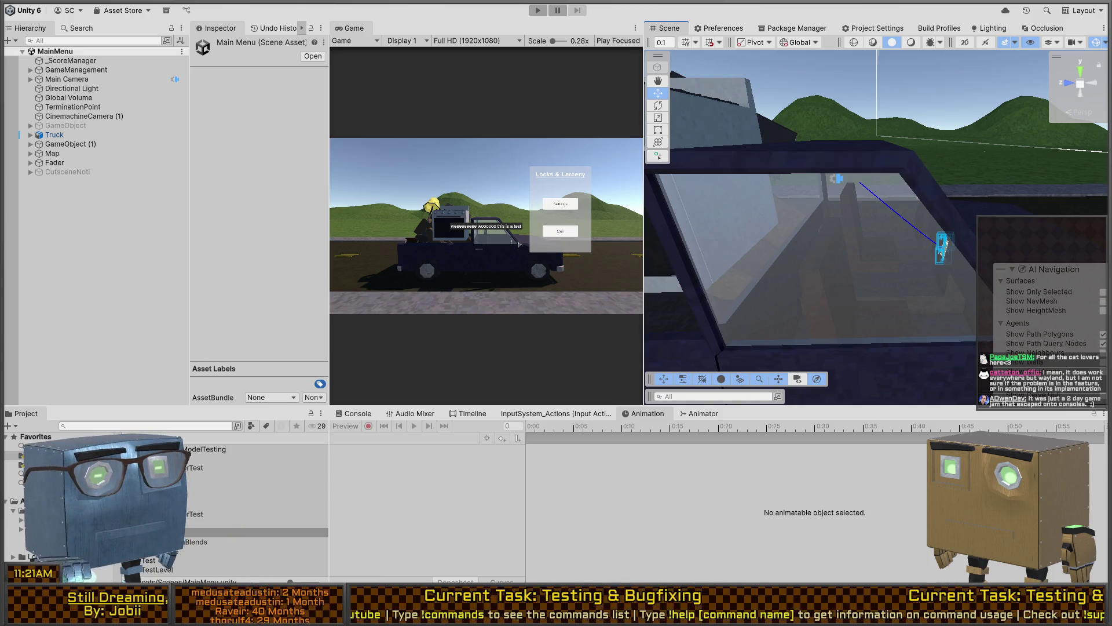
- Browse into Assets/Scenes/Chapters/Prologue, peeking into the Mission 1 folder and back
{"action": "double_click", "coordinate": [162, 458]}
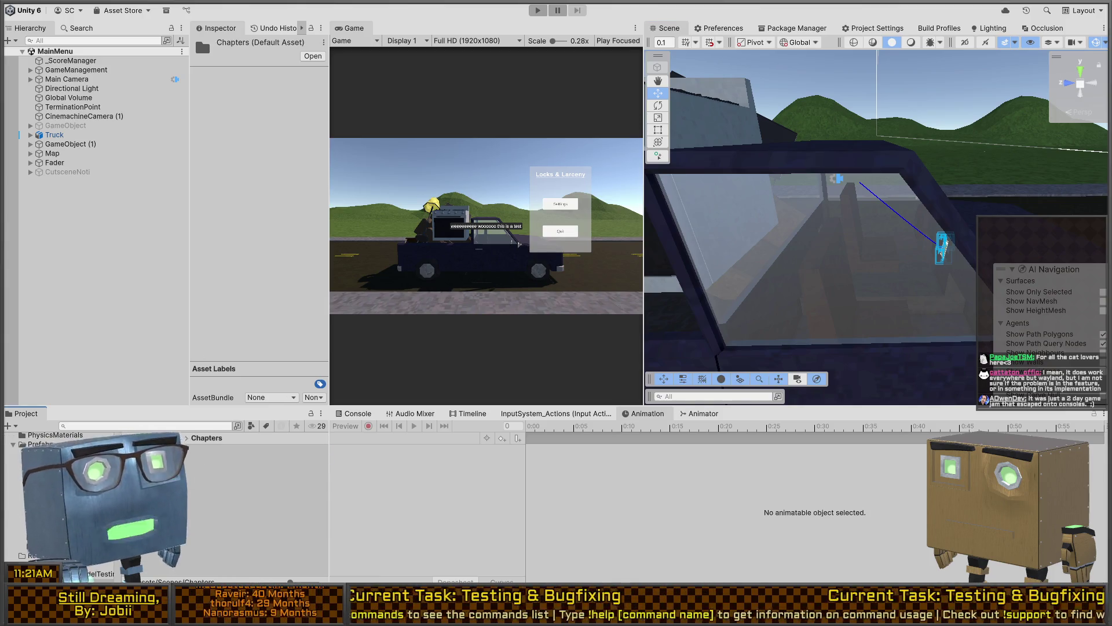
{"action": "double_click", "coordinate": [182, 457]}
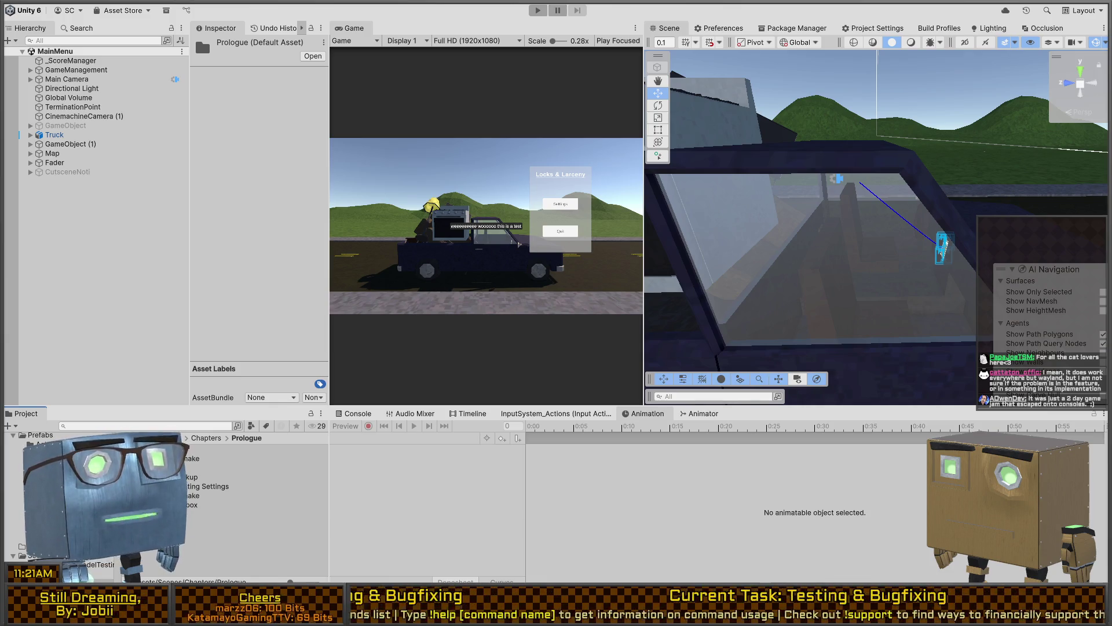
{"action": "left_click", "coordinate": [189, 440]}
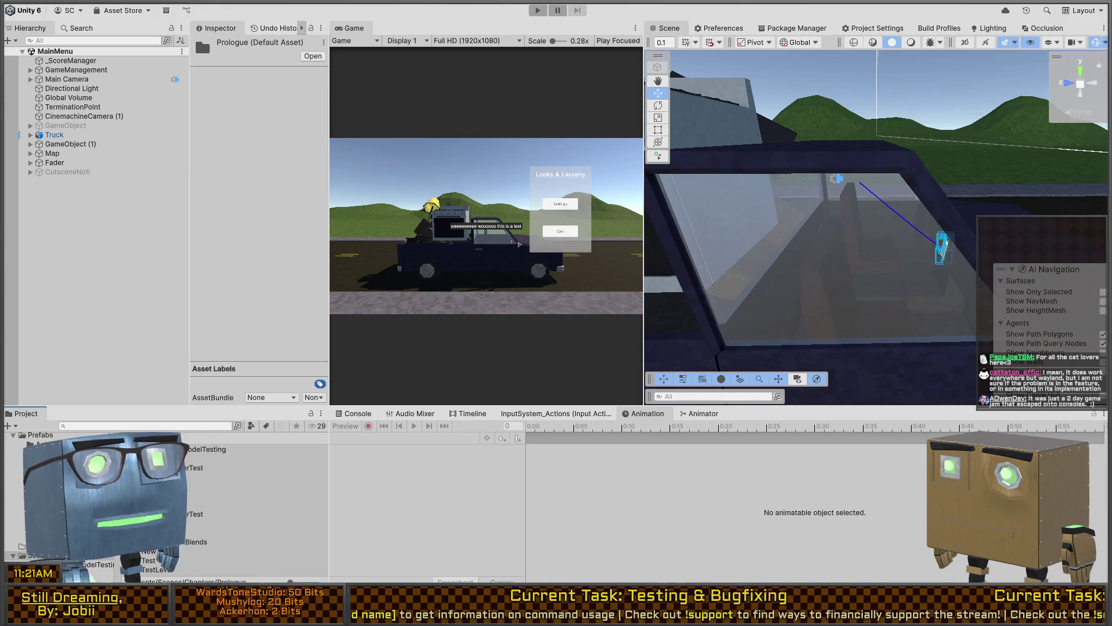
{"action": "key", "text": "BackSpace"}
{"action": "key", "text": "Return"}
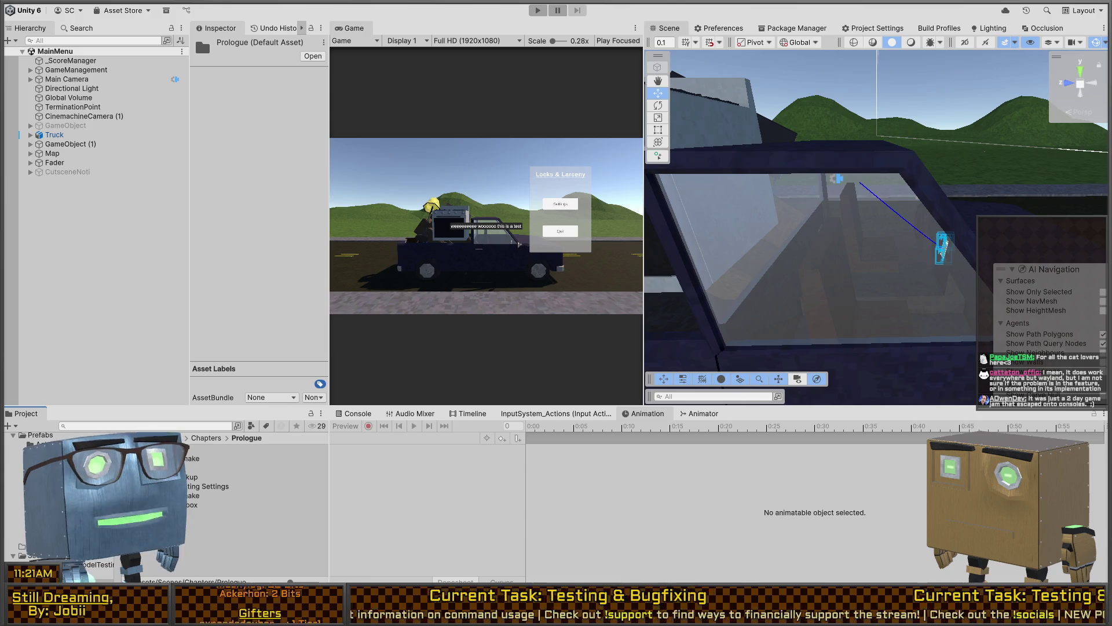
{"action": "double_click", "coordinate": [232, 449]}
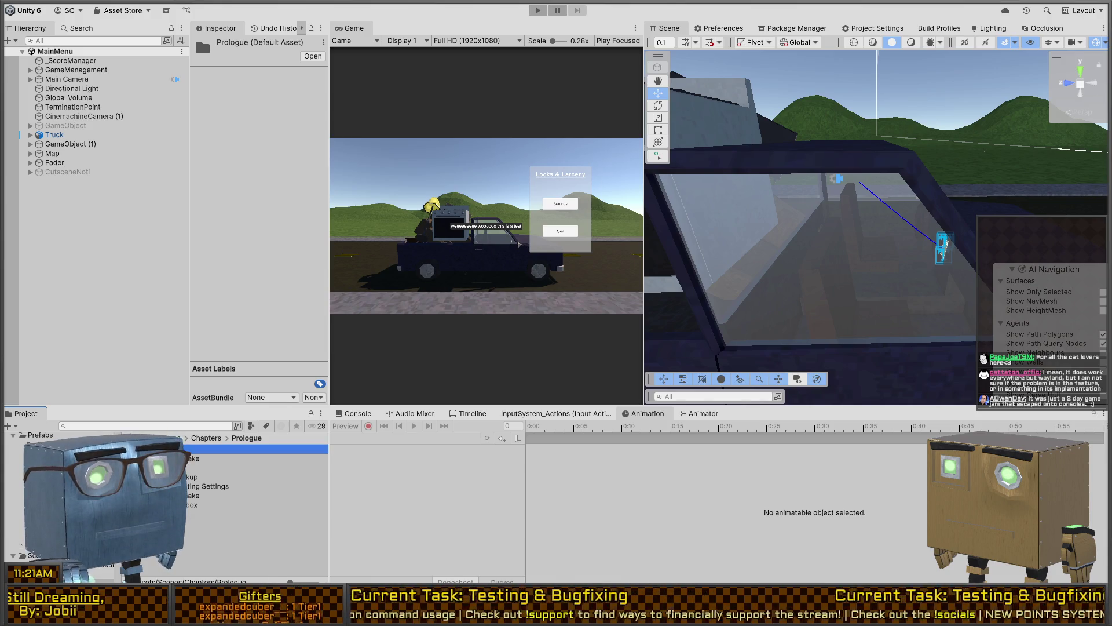
{"action": "left_click", "coordinate": [246, 438]}
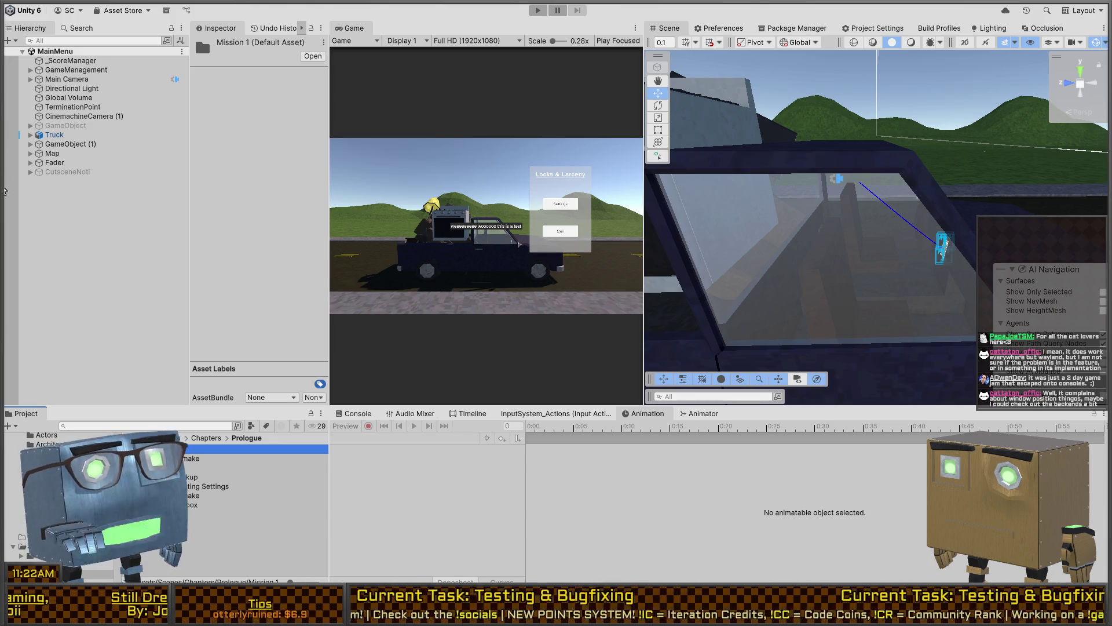
- Open the Mission 1 Remake scene after glancing at the Mission 1 Backup scene
{"action": "left_click", "coordinate": [151, 495]}
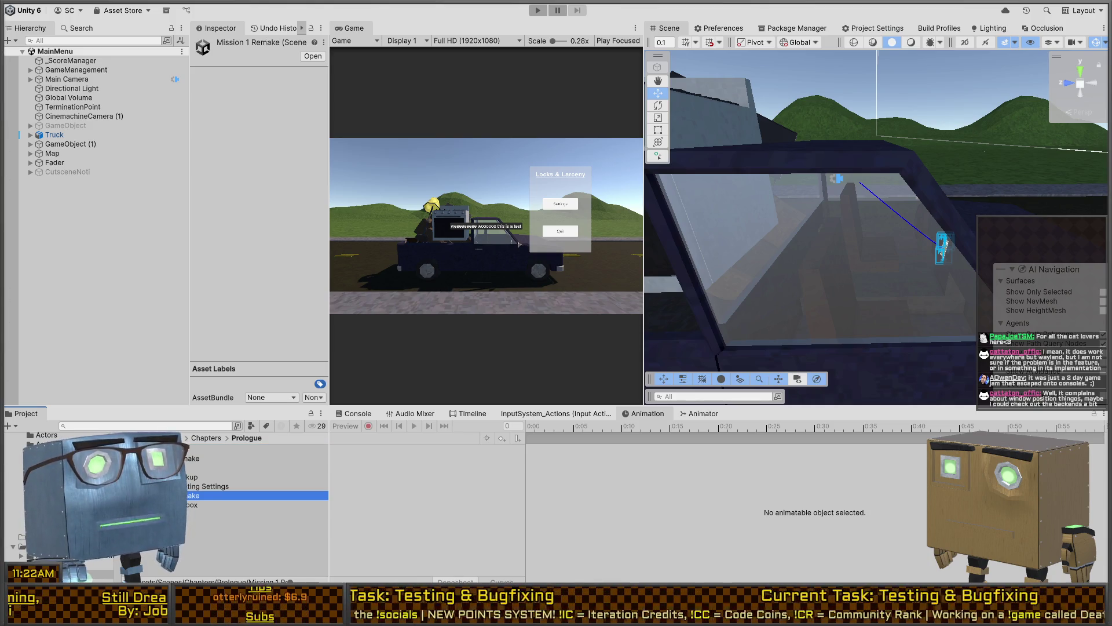
{"action": "left_click", "coordinate": [188, 477]}
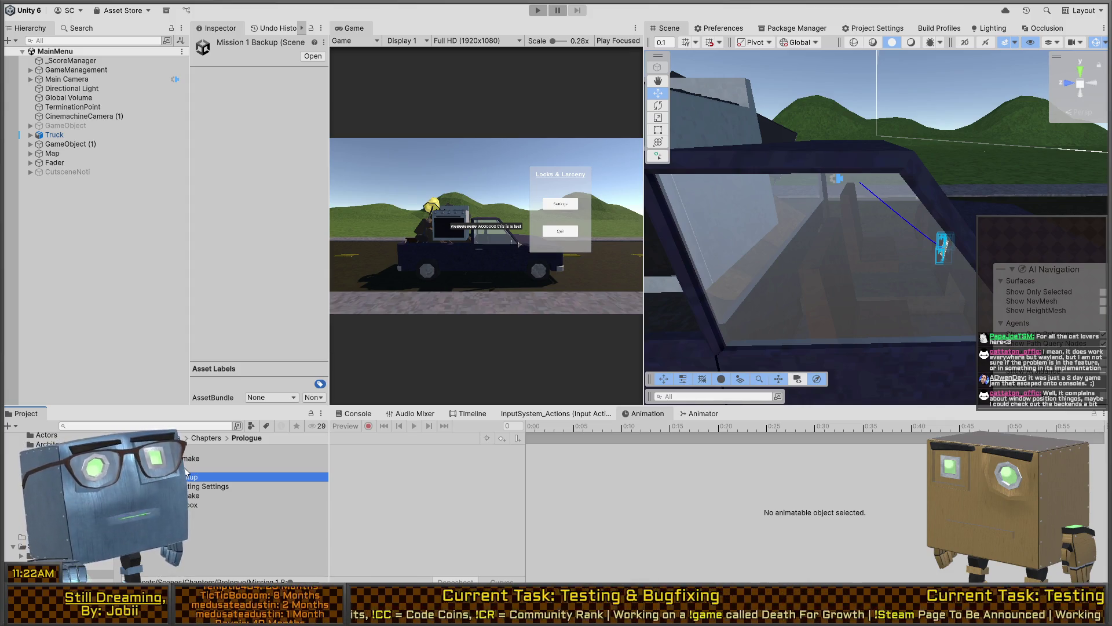
{"action": "double_click", "coordinate": [193, 495]}
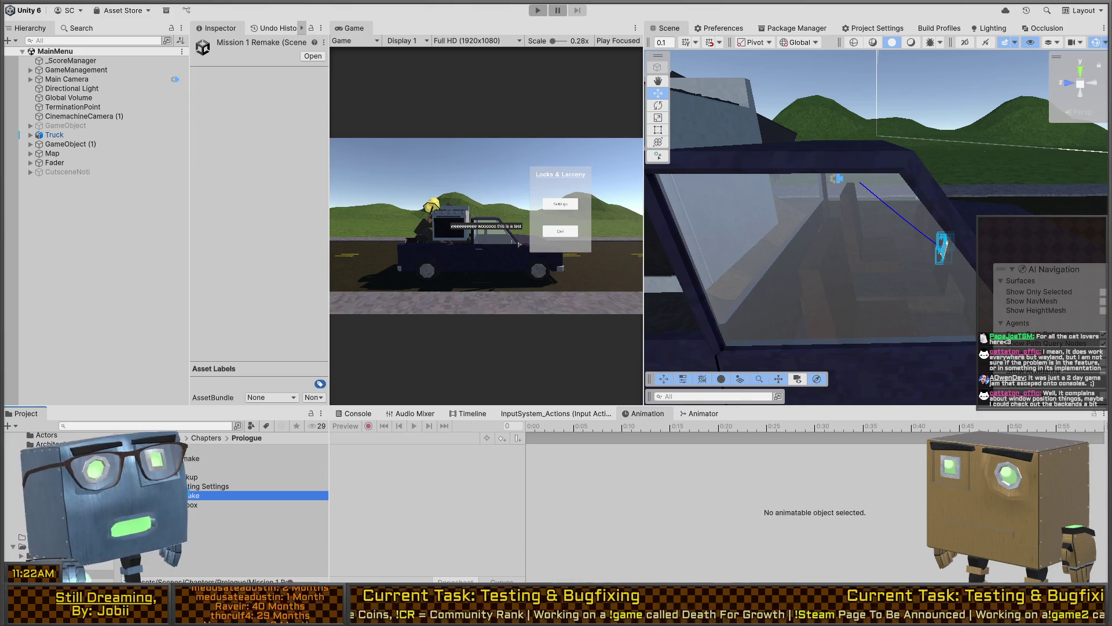
- Frame and select the seated Humanoid driver in the truck, then open the MainMenu scene
{"action": "mouse_move", "coordinate": [1031, 216]}
{"action": "right_mouse_down"}
{"action": "mouse_move", "coordinate": [1067, 209]}
{"action": "mouse_move", "coordinate": [825, 239]}
{"action": "right_mouse_up"}
{"action": "left_click", "coordinate": [812, 245]}
{"action": "left_click", "coordinate": [812, 246]}
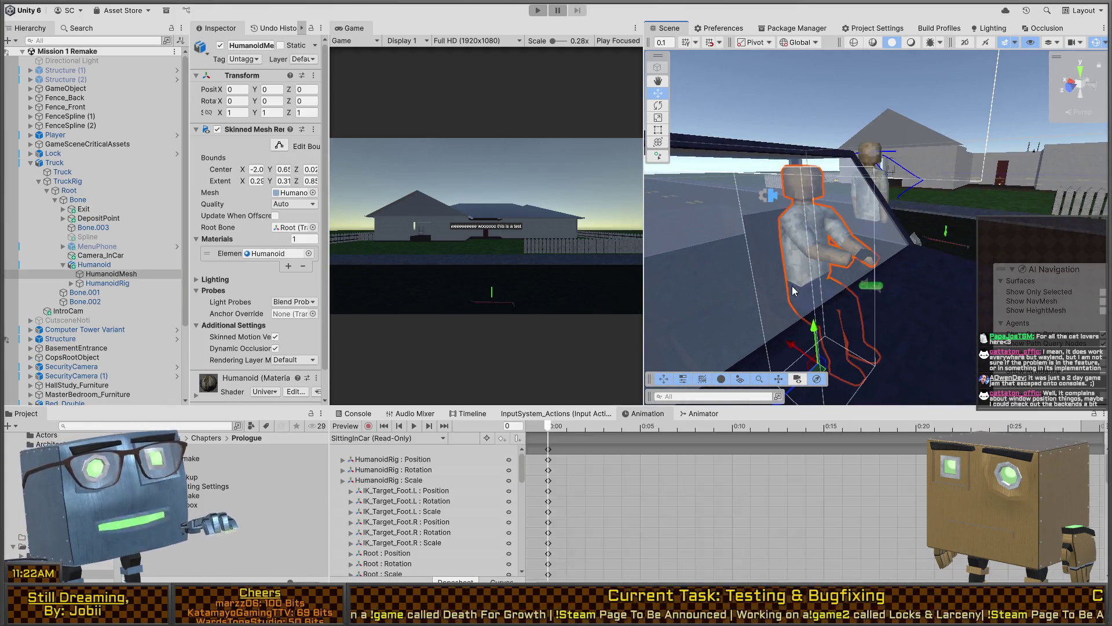
{"action": "key", "text": "f"}
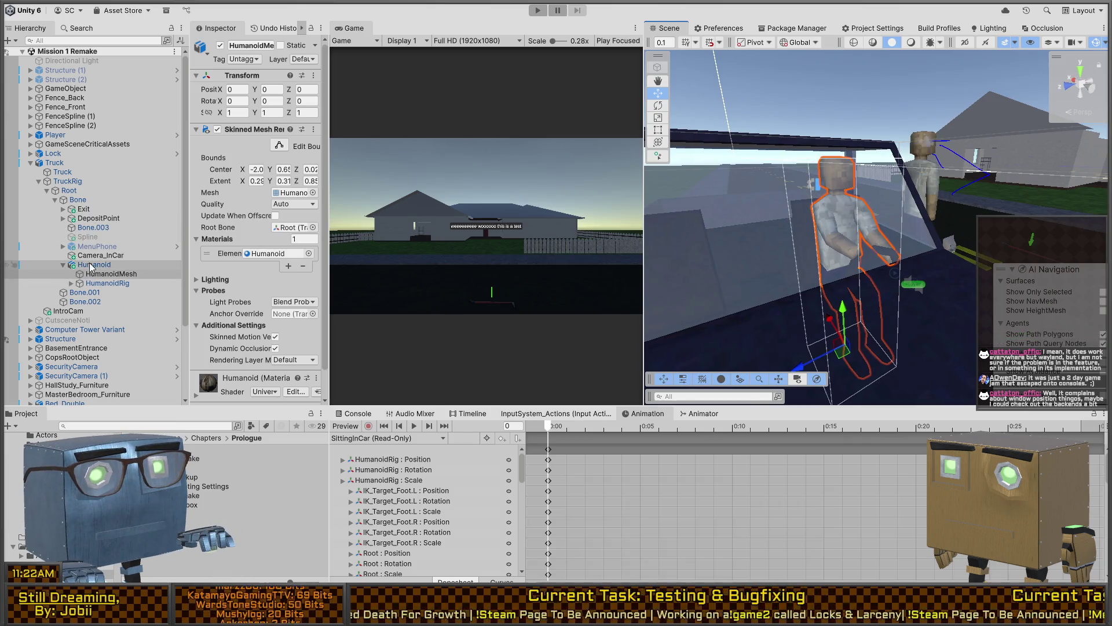
{"action": "left_click", "coordinate": [93, 264]}
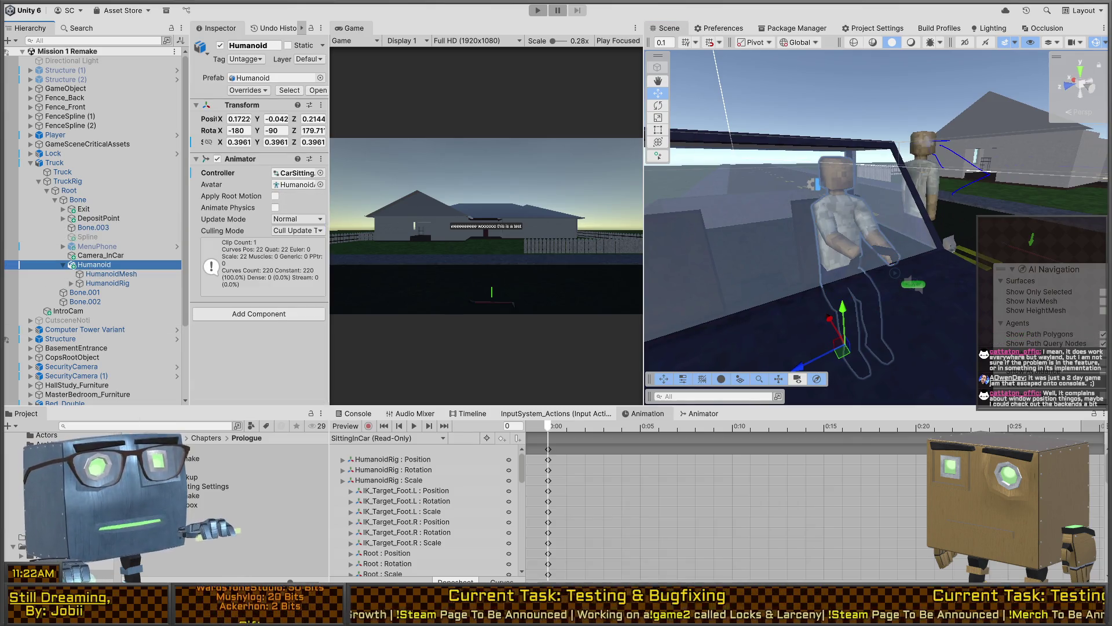
{"action": "left_click", "coordinate": [206, 438]}
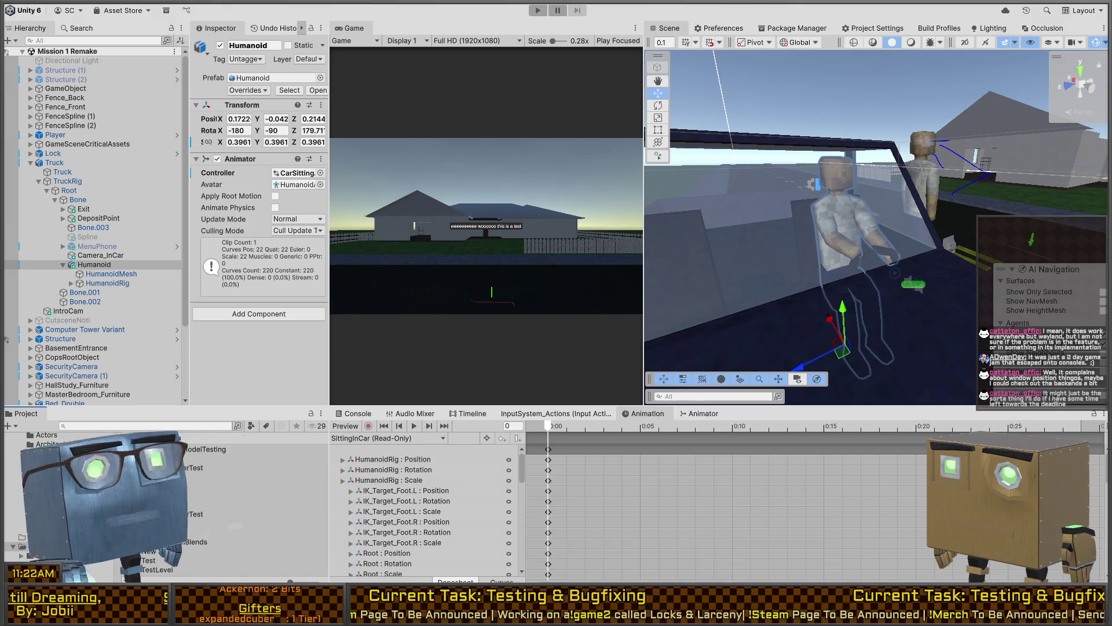
{"action": "double_click", "coordinate": [243, 532]}
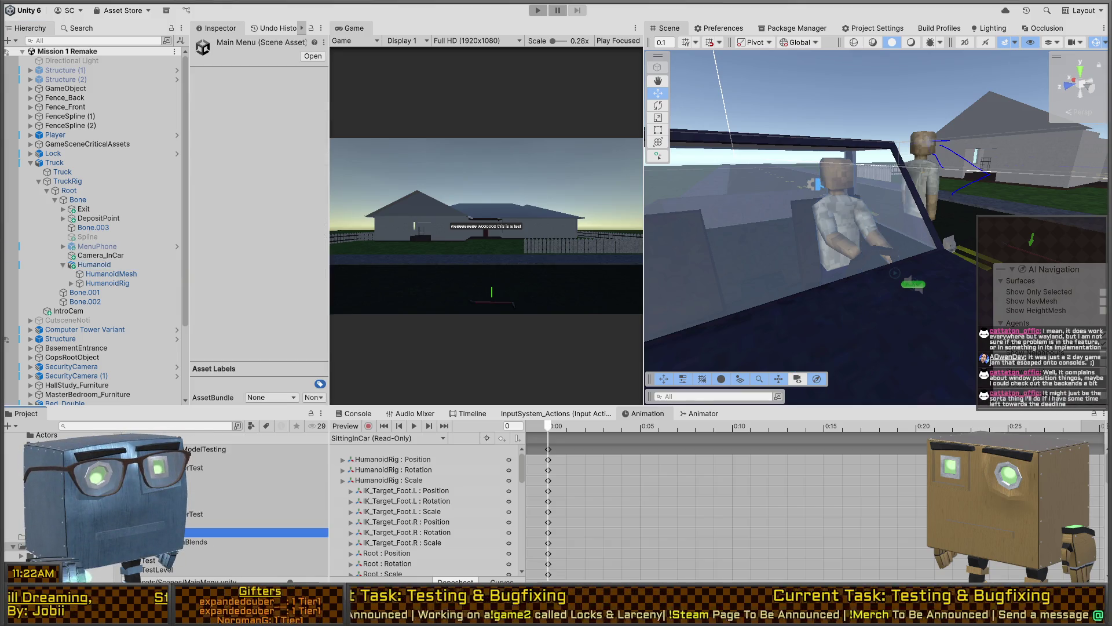
- Expand Truck > TruckRig > Root > Bone in the Hierarchy and paste the copied Humanoid driver
{"action": "left_click", "coordinate": [470, 197]}
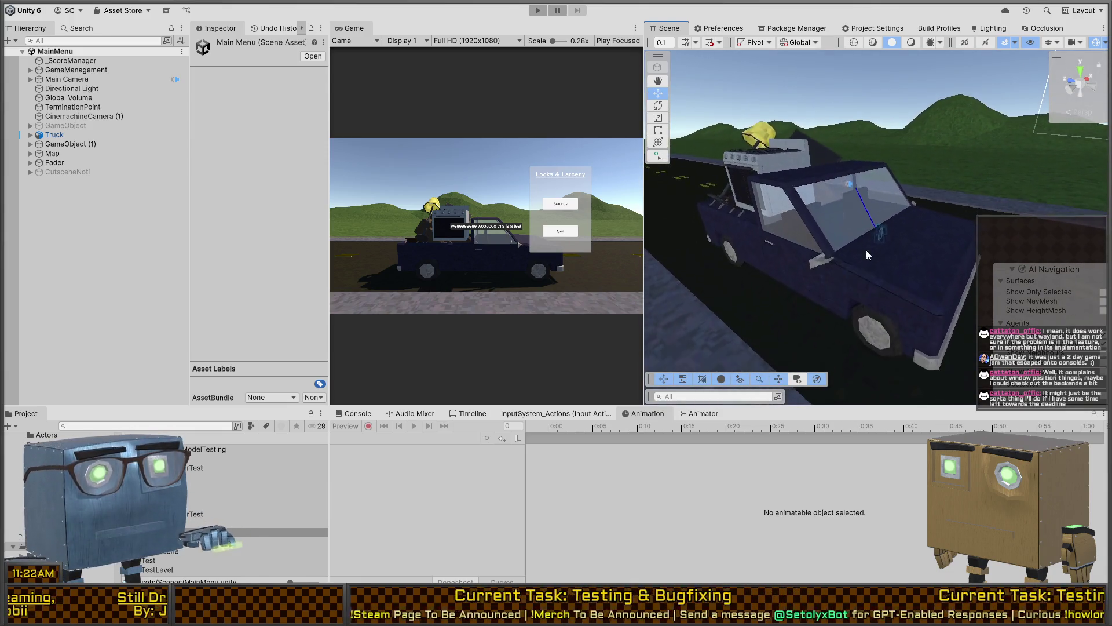
{"action": "left_click", "coordinate": [887, 251]}
{"action": "left_click", "coordinate": [30, 134]}
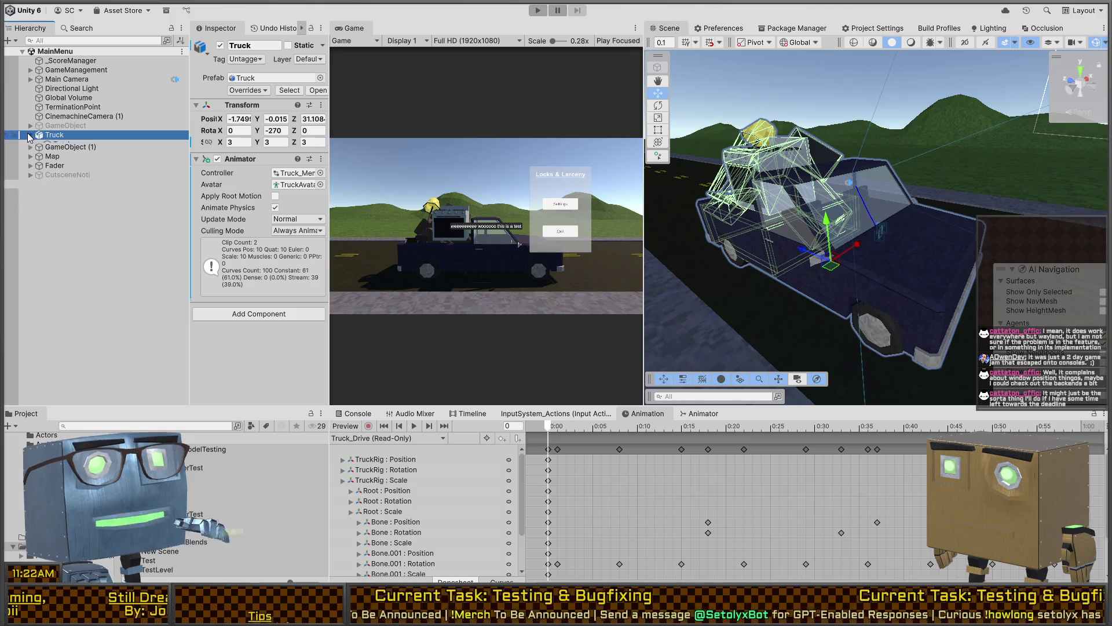
{"action": "left_click", "coordinate": [39, 153]}
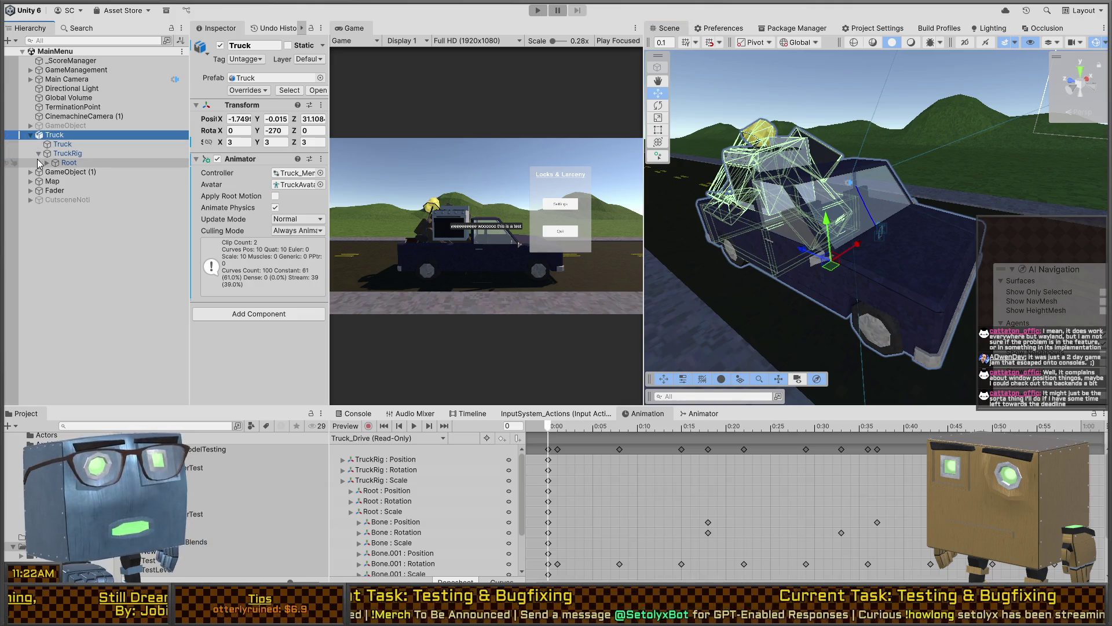
{"action": "left_click", "coordinate": [47, 162]}
{"action": "left_click", "coordinate": [55, 171]}
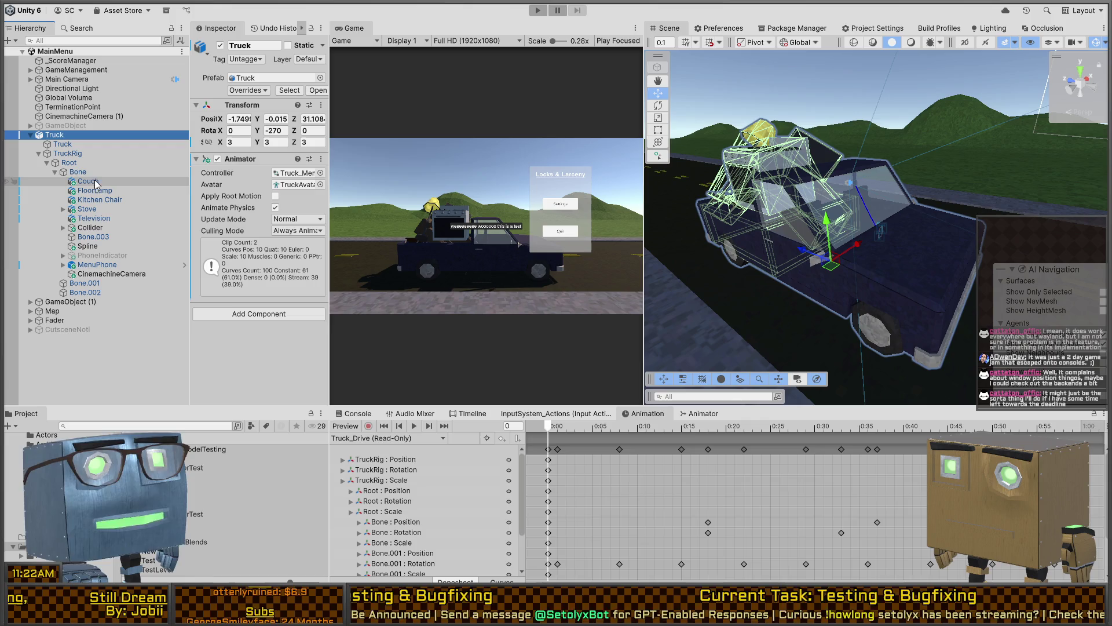
{"action": "key", "text": "ctrl+z"}
- Parent the Humanoid under Bone and slide it along X into the cab seat
{"action": "left_click_drag", "start_coordinate": [791, 212], "coordinate": [754, 232], "text": "alt"}
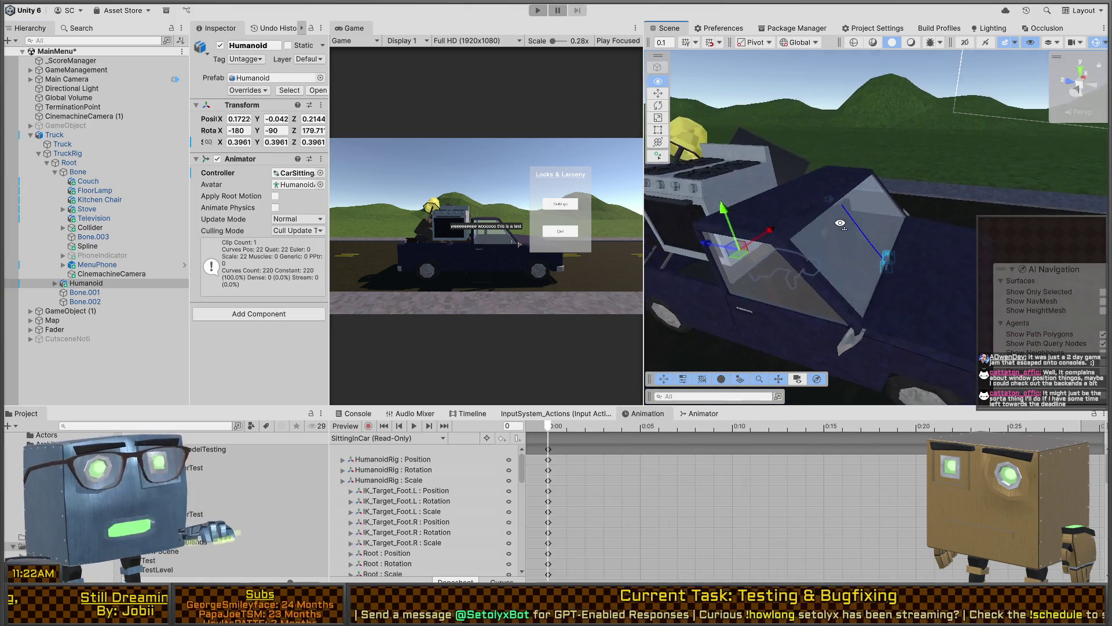
{"action": "key", "text": "e"}
{"action": "left_click_drag", "start_coordinate": [85, 283], "coordinate": [78, 171]}
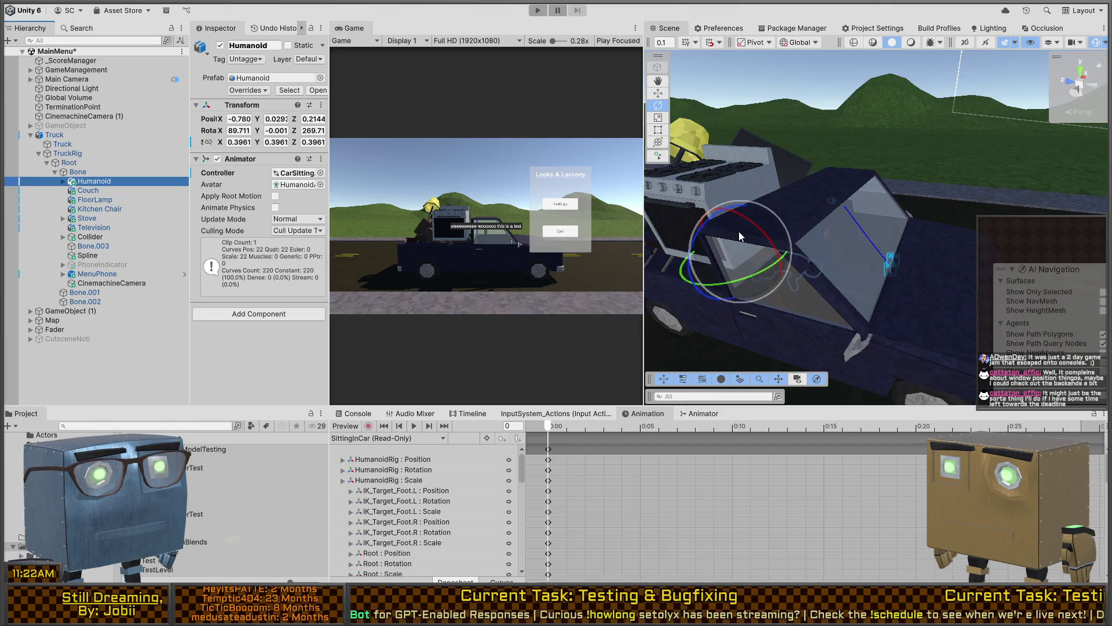
{"action": "mouse_move", "coordinate": [765, 239]}
{"action": "left_mouse_down"}
{"action": "mouse_move", "coordinate": [732, 171]}
{"action": "mouse_move", "coordinate": [614, 141]}
{"action": "left_mouse_up"}
{"action": "key", "text": "ctrl+z"}
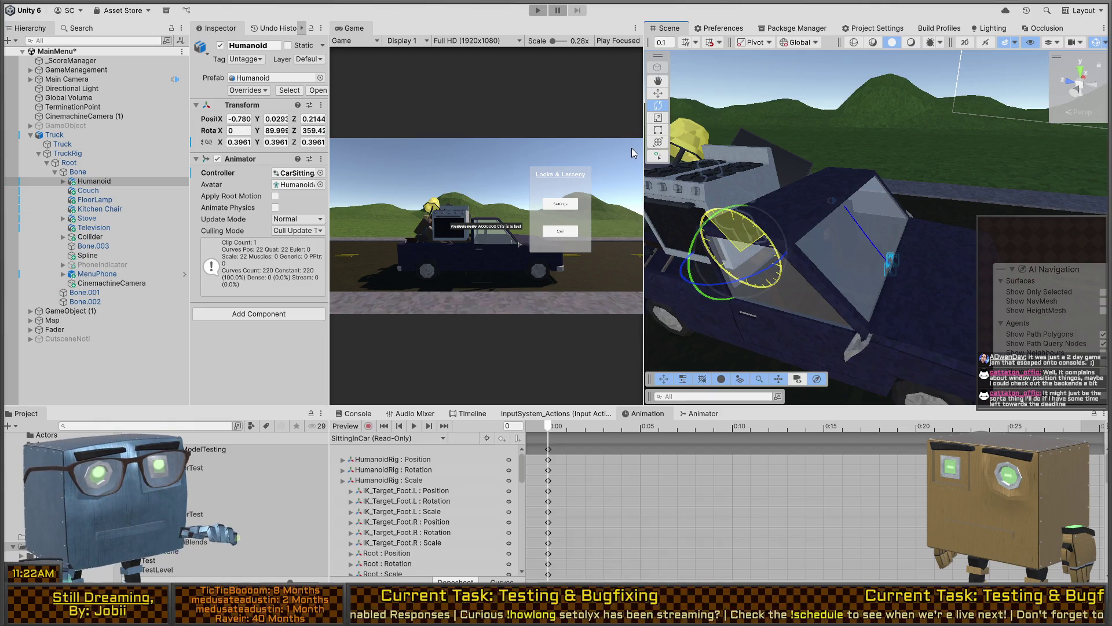
{"action": "key", "text": "w"}
{"action": "mouse_move", "coordinate": [761, 235]}
{"action": "left_mouse_down"}
{"action": "mouse_move", "coordinate": [819, 282]}
{"action": "mouse_move", "coordinate": [871, 196]}
{"action": "mouse_move", "coordinate": [962, 145]}
{"action": "mouse_move", "coordinate": [820, 293]}
{"action": "mouse_move", "coordinate": [846, 296]}
{"action": "mouse_move", "coordinate": [833, 298]}
{"action": "left_mouse_up"}
- Scale the seated driver down slightly to fit the cab
{"action": "scroll", "coordinate": [871, 196], "scroll_direction": "up", "scroll_amount": 5}
{"action": "scroll", "coordinate": [860, 221], "scroll_direction": "up", "scroll_amount": 5}
{"action": "mouse_move", "coordinate": [861, 220]}
{"action": "left_mouse_down", "text": "alt"}
{"action": "mouse_move", "coordinate": [825, 210]}
{"action": "mouse_move", "coordinate": [791, 160]}
{"action": "mouse_move", "coordinate": [822, 266]}
{"action": "left_mouse_up", "text": "alt"}
{"action": "scroll", "coordinate": [825, 210], "scroll_direction": "down", "scroll_amount": 4}
{"action": "key", "text": "r"}
{"action": "mouse_move", "coordinate": [829, 306]}
{"action": "left_mouse_down"}
{"action": "mouse_move", "coordinate": [820, 313]}
{"action": "mouse_move", "coordinate": [832, 299]}
{"action": "mouse_move", "coordinate": [843, 316]}
{"action": "mouse_move", "coordinate": [875, 221]}
{"action": "mouse_move", "coordinate": [977, 261]}
{"action": "mouse_move", "coordinate": [852, 214]}
{"action": "mouse_move", "coordinate": [720, 198]}
{"action": "mouse_move", "coordinate": [728, 220]}
{"action": "left_mouse_up"}
{"action": "key", "text": "w"}
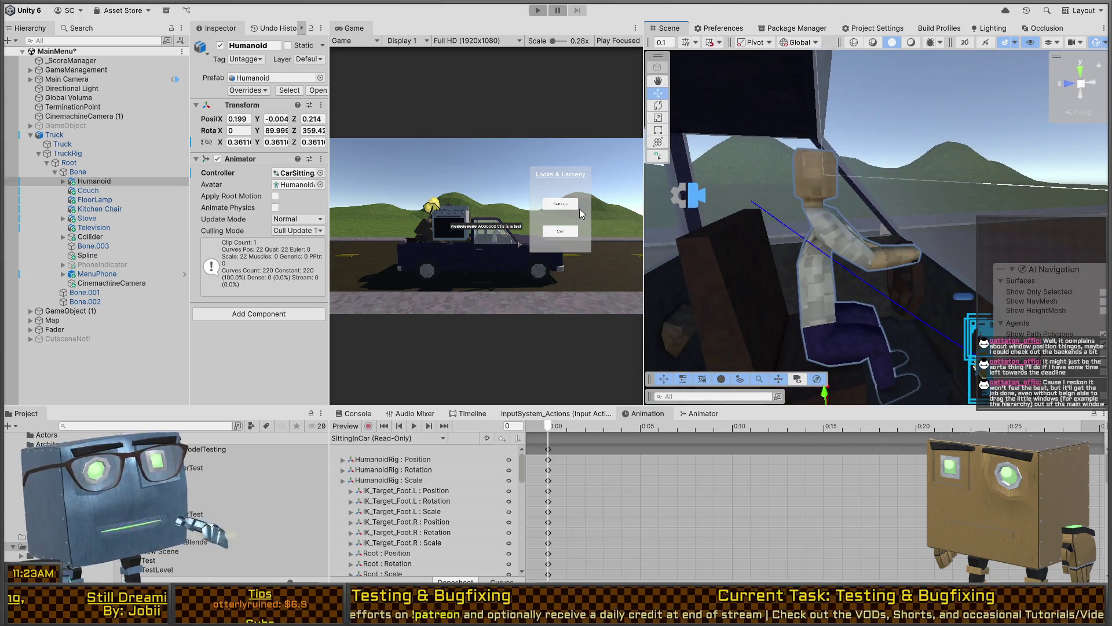
- Nudge the seated Humanoid driver slightly along X to 0.146
{"action": "left_click_drag", "start_coordinate": [853, 203], "coordinate": [875, 235], "text": "alt"}
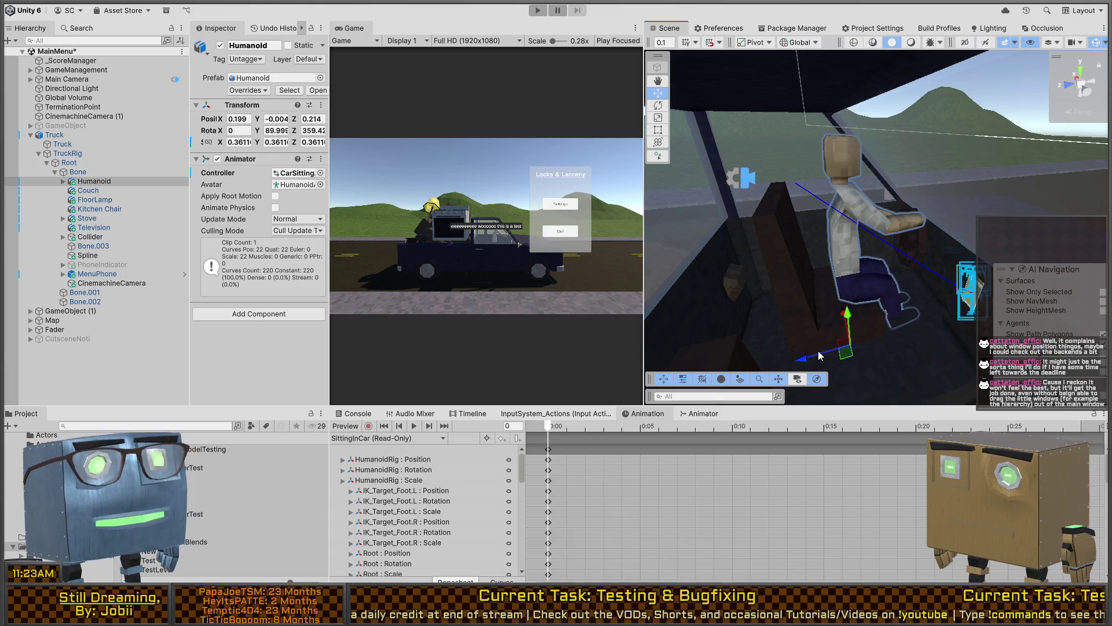
{"action": "left_click_drag", "start_coordinate": [818, 351], "coordinate": [797, 352]}
{"action": "left_click", "coordinate": [842, 266]}
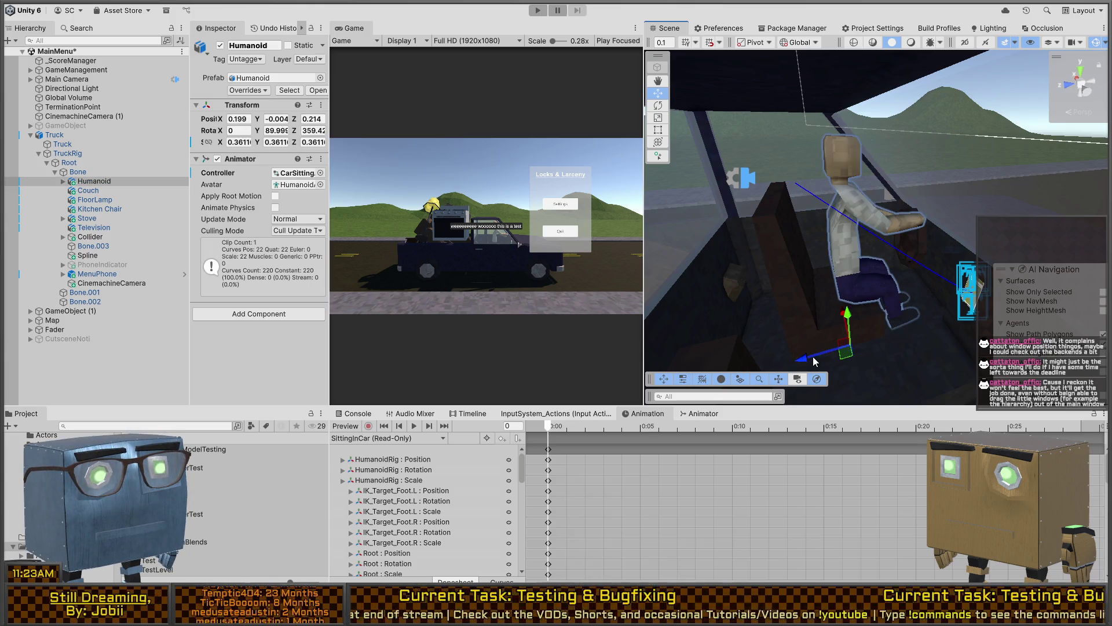
{"action": "left_click_drag", "start_coordinate": [774, 364], "coordinate": [786, 360]}
- Look around the truck cab, then run the game with the Game view maximized
{"action": "mouse_move", "coordinate": [881, 206]}
{"action": "right_mouse_down"}
{"action": "mouse_move", "coordinate": [821, 201]}
{"action": "mouse_move", "coordinate": [854, 211]}
{"action": "mouse_move", "coordinate": [835, 203]}
{"action": "mouse_move", "coordinate": [849, 213]}
{"action": "mouse_move", "coordinate": [841, 249]}
{"action": "right_mouse_up"}
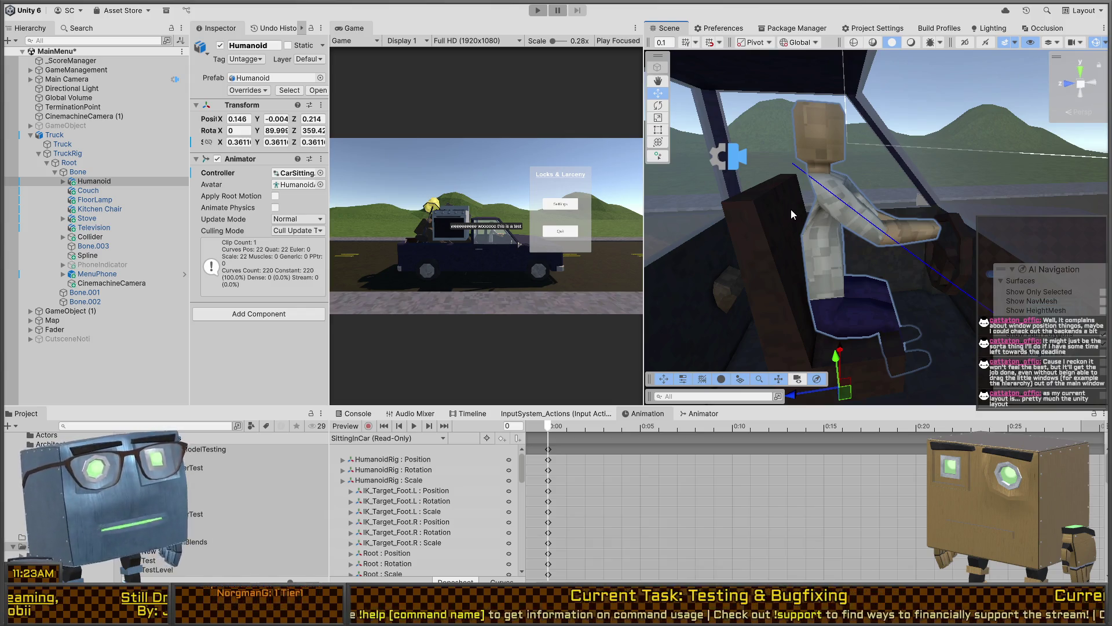
{"action": "right_click_drag", "start_coordinate": [792, 215], "coordinate": [883, 209]}
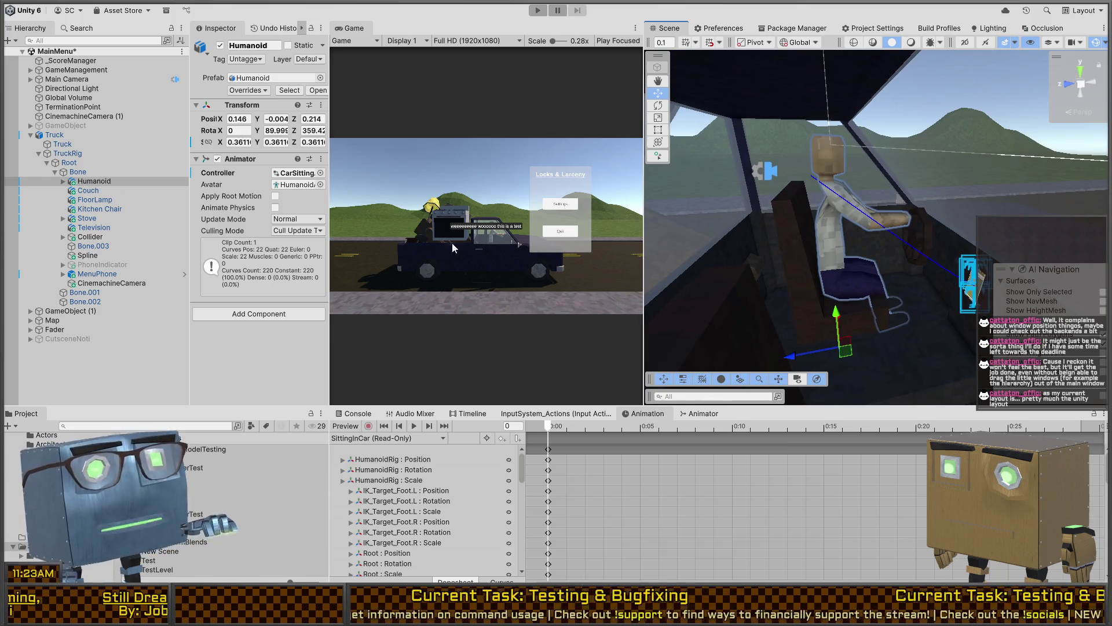
{"action": "key", "text": "shift+space"}
{"action": "key", "text": "ctrl+p"}
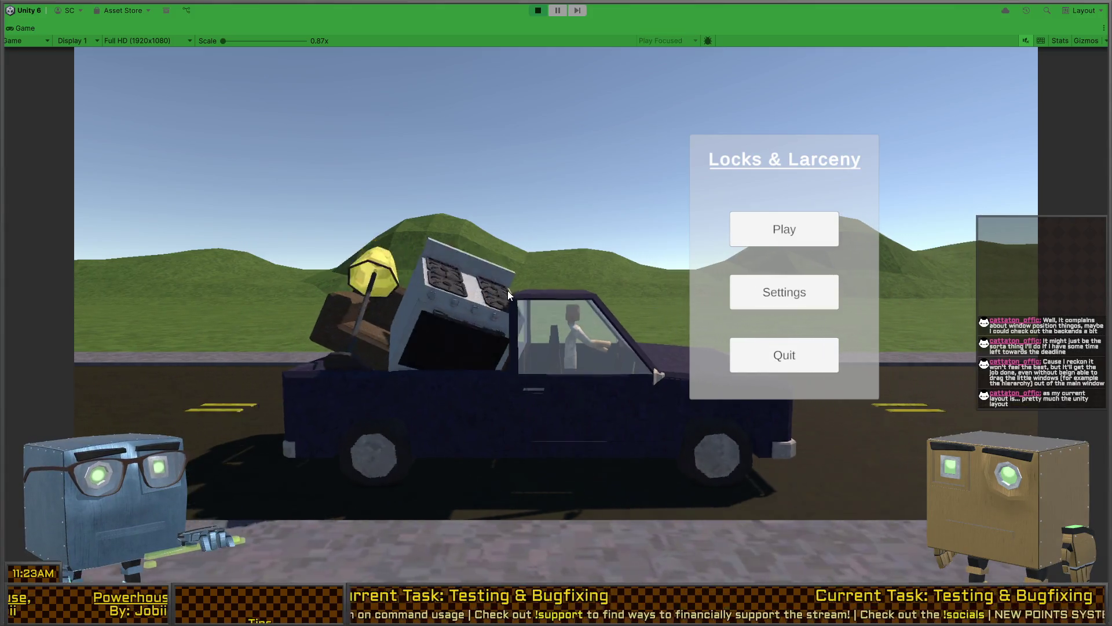
- Start the game from its menu, watch the cab sequence, then quit via the phone's Quit button
{"action": "left_click", "coordinate": [785, 229]}
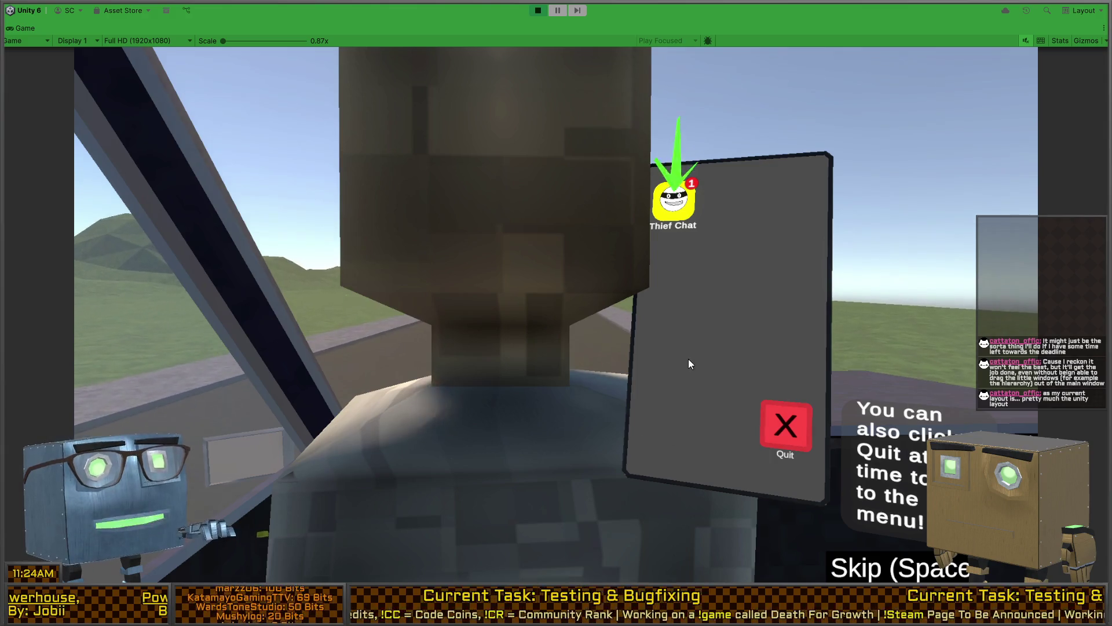
{"action": "left_click", "coordinate": [787, 419]}
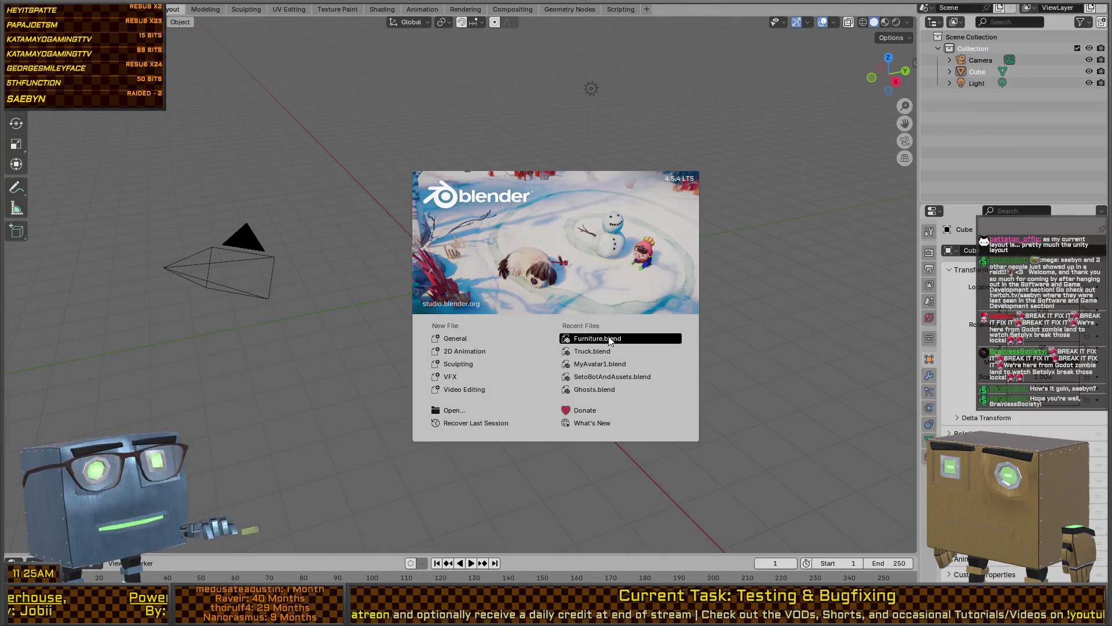
- Open Truck.blend and switch the viewport to Material Preview shading
{"action": "left_click", "coordinate": [582, 353]}
{"action": "mouse_move", "coordinate": [710, 309]}
{"action": "middle_mouse_down"}
{"action": "mouse_move", "coordinate": [618, 285]}
{"action": "mouse_move", "coordinate": [488, 339]}
{"action": "mouse_move", "coordinate": [538, 339]}
{"action": "mouse_move", "coordinate": [501, 357]}
{"action": "middle_mouse_up"}
{"action": "scroll", "coordinate": [597, 297], "scroll_direction": "up", "scroll_amount": 5}
{"action": "key", "text": "z"}
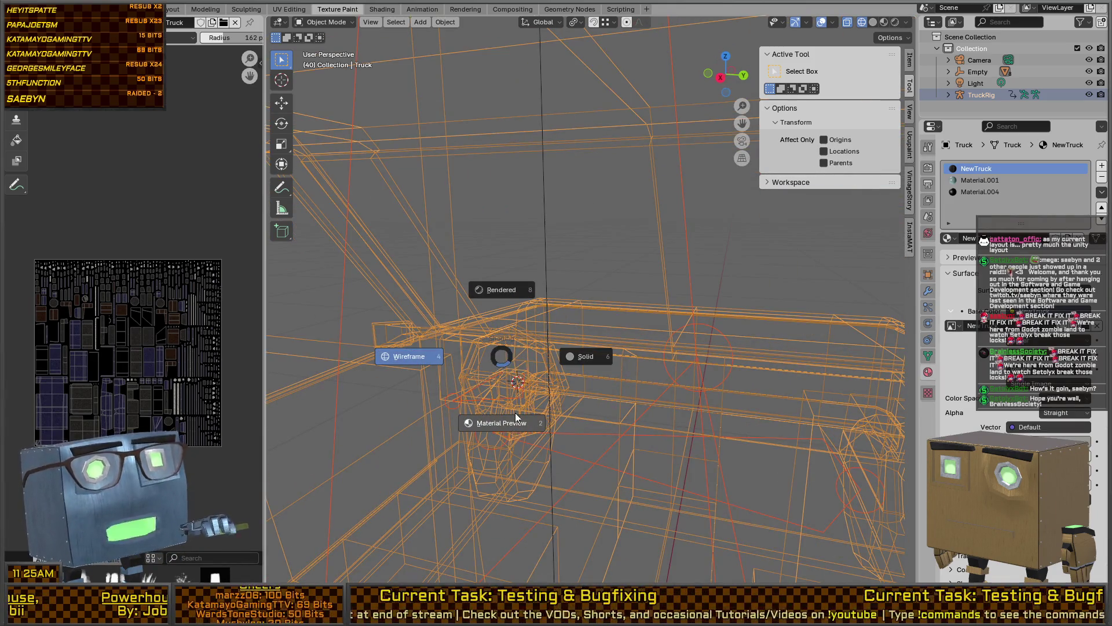
{"action": "left_click", "coordinate": [517, 432]}
- Close in on the steering wheel, make the Truck mesh active, and switch to wireframe
{"action": "middle_click_drag", "start_coordinate": [626, 339], "coordinate": [508, 360]}
{"action": "mouse_move", "coordinate": [659, 372]}
{"action": "middle_mouse_down"}
{"action": "mouse_move", "coordinate": [671, 340]}
{"action": "mouse_move", "coordinate": [631, 318]}
{"action": "middle_mouse_up"}
{"action": "left_click", "coordinate": [675, 342]}
{"action": "left_click", "coordinate": [722, 355]}
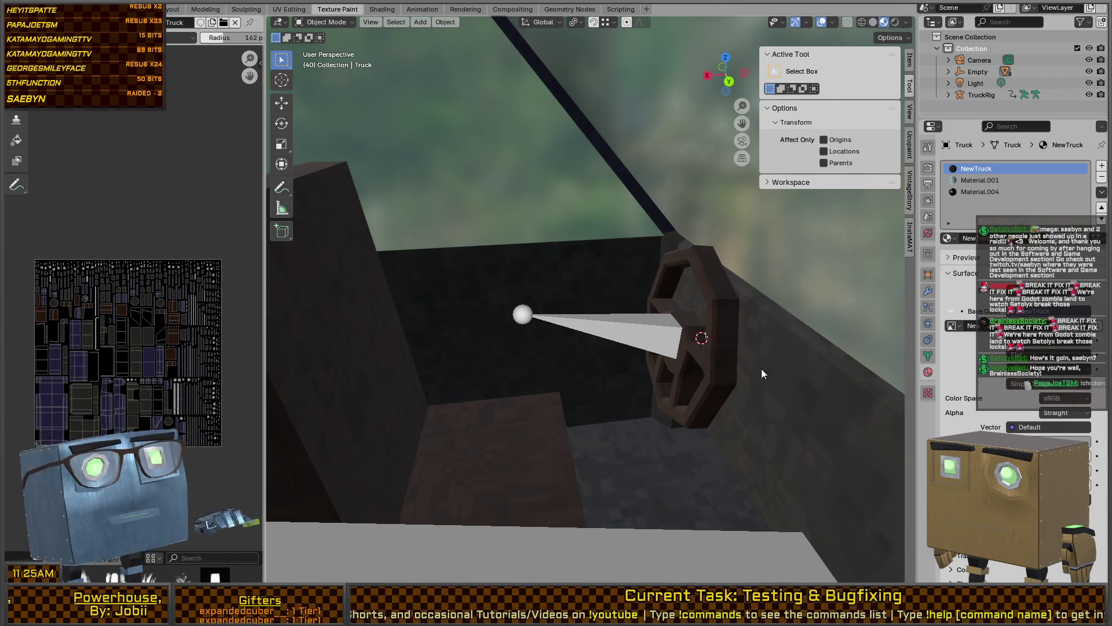
{"action": "middle_click_drag", "start_coordinate": [773, 374], "coordinate": [748, 350]}
{"action": "key", "text": "shift+z"}
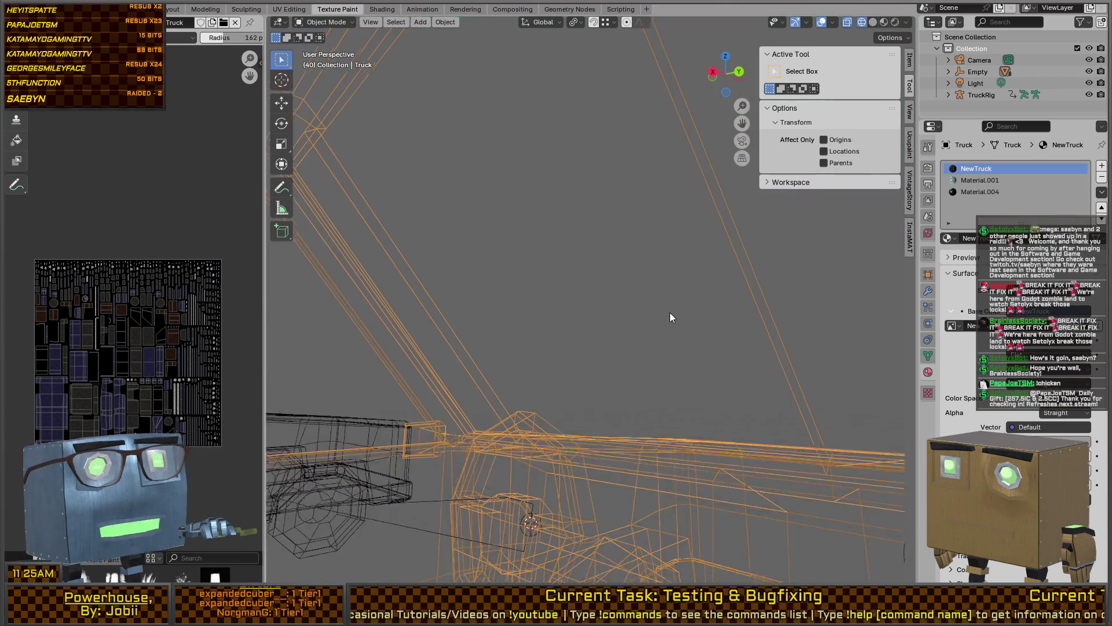
{"action": "middle_click_drag", "start_coordinate": [670, 307], "coordinate": [651, 360]}
- Put the Truck mesh into Edit Mode in solid shading and test-select the steering wheel
{"action": "key", "text": "Tab"}
{"action": "key", "text": "shift+z"}
{"action": "mouse_move", "coordinate": [579, 336]}
{"action": "middle_mouse_down"}
{"action": "mouse_move", "coordinate": [628, 355]}
{"action": "mouse_move", "coordinate": [548, 270]}
{"action": "mouse_move", "coordinate": [624, 275]}
{"action": "mouse_move", "coordinate": [655, 321]}
{"action": "mouse_move", "coordinate": [579, 261]}
{"action": "mouse_move", "coordinate": [610, 237]}
{"action": "mouse_move", "coordinate": [706, 324]}
{"action": "middle_mouse_up"}
{"action": "key", "text": "l"}
{"action": "key", "text": "alt+a"}
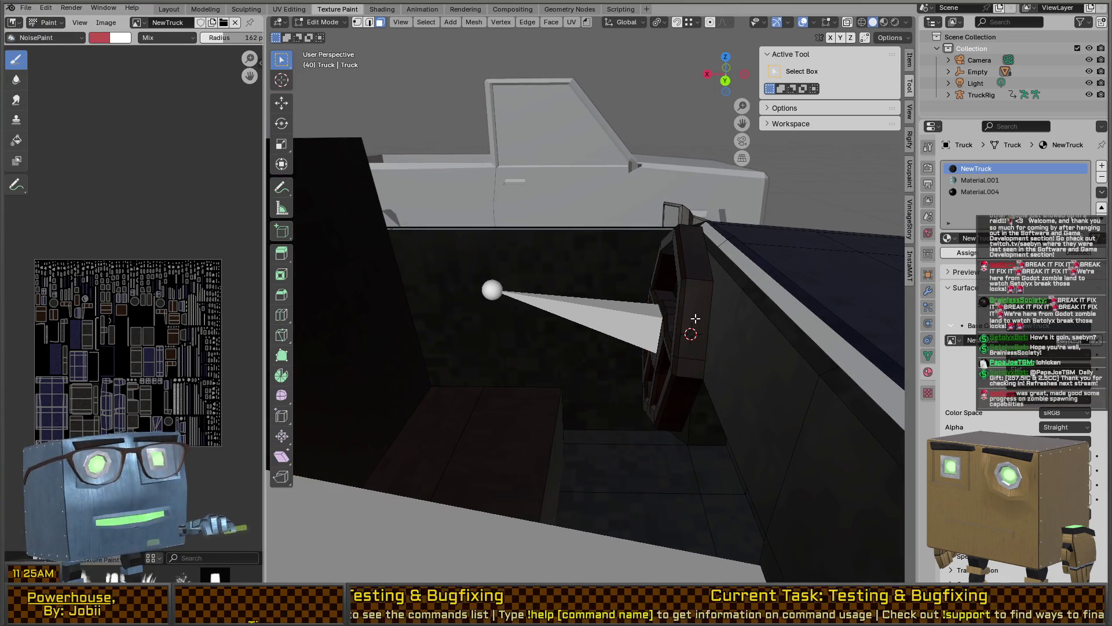
- Select the steering wheel and move it to a new position in the cab
{"action": "key", "text": "l"}
{"action": "key", "text": "r"}
{"action": "key", "text": "x"}
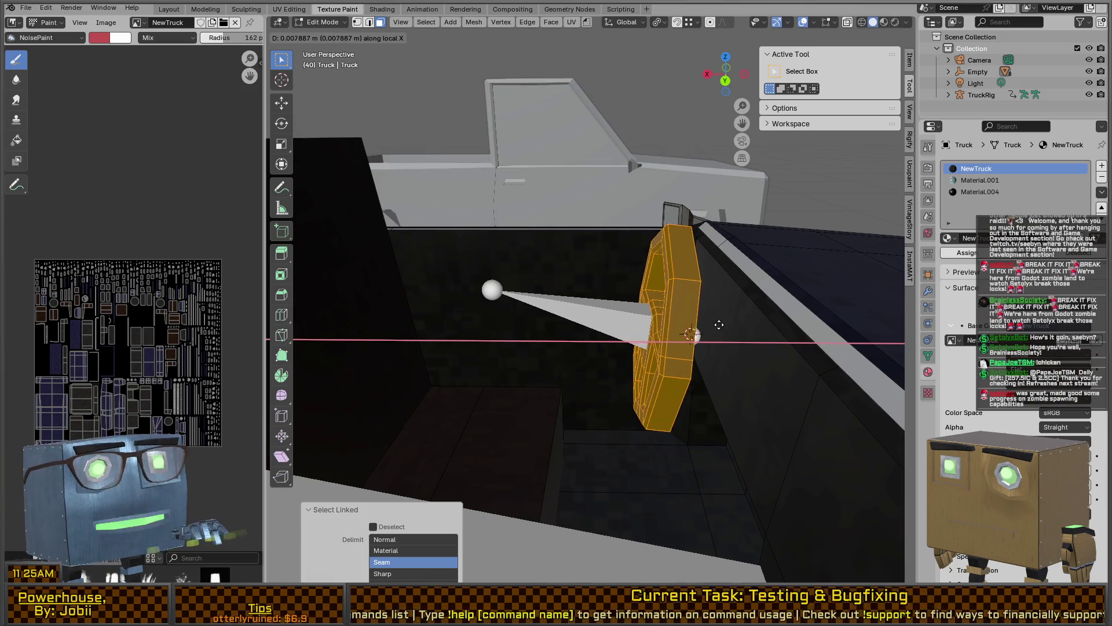
{"action": "key", "text": "Escape"}
{"action": "mouse_move", "coordinate": [637, 319]}
{"action": "middle_mouse_down"}
{"action": "mouse_move", "coordinate": [611, 325]}
{"action": "mouse_move", "coordinate": [513, 305]}
{"action": "mouse_move", "coordinate": [649, 315]}
{"action": "mouse_move", "coordinate": [655, 350]}
{"action": "middle_mouse_up"}
{"action": "key", "text": "g"}
{"action": "left_click", "coordinate": [629, 327]}
{"action": "key", "text": "g"}
{"action": "left_click", "coordinate": [528, 303]}
- Select the upper and lower seat pieces, then clear the selection and view the cab
{"action": "key", "text": "l"}
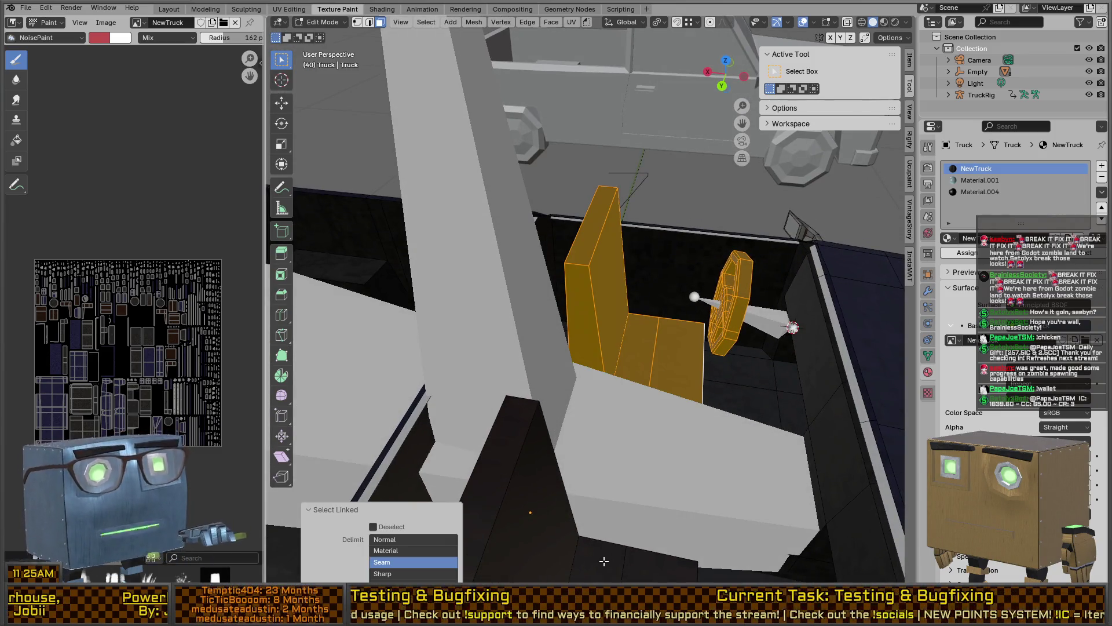
{"action": "key", "text": "l"}
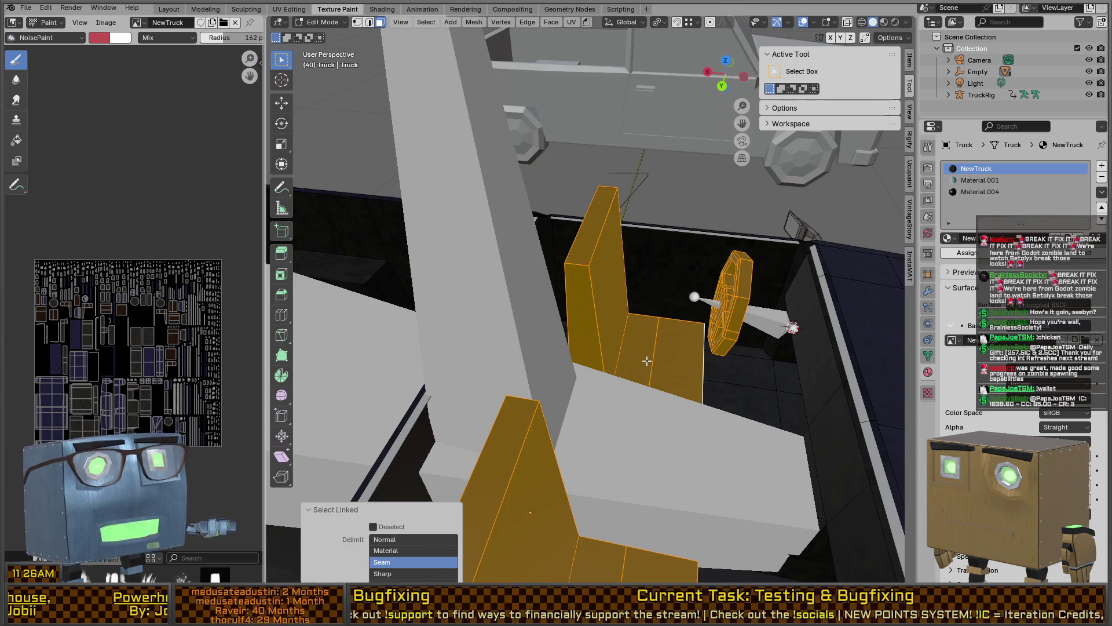
{"action": "key", "text": "alt+a"}
{"action": "middle_click_drag", "start_coordinate": [651, 445], "coordinate": [626, 383]}
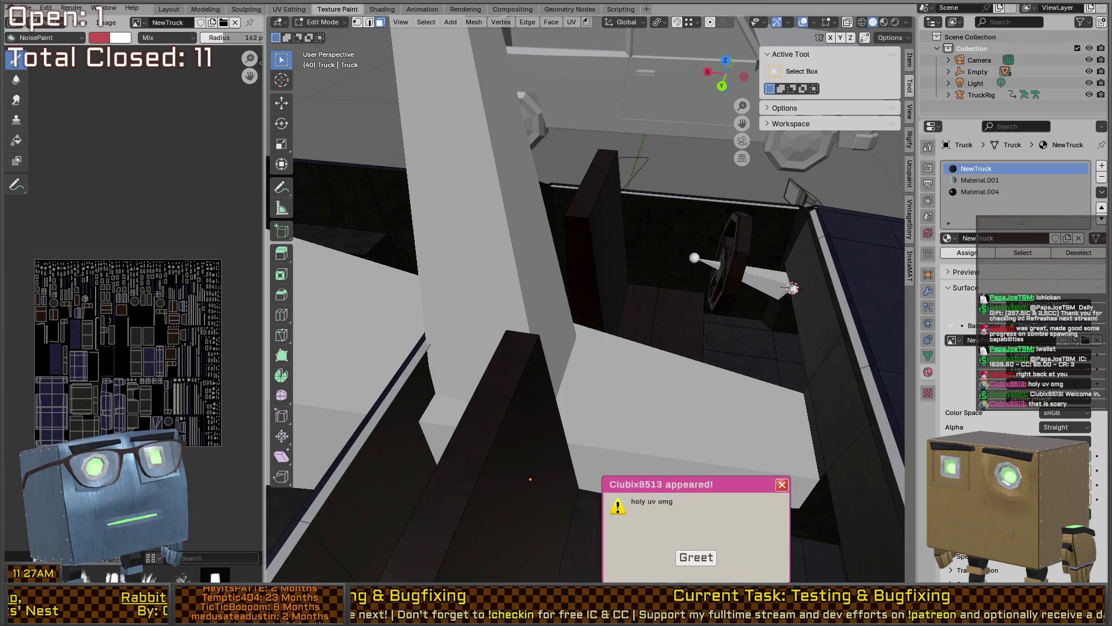
- Inspect the whole truck in Object Mode, then zoom back in to face the steering wheel
{"action": "mouse_move", "coordinate": [591, 307]}
{"action": "middle_mouse_down"}
{"action": "mouse_move", "coordinate": [574, 291]}
{"action": "mouse_move", "coordinate": [483, 280]}
{"action": "middle_mouse_up"}
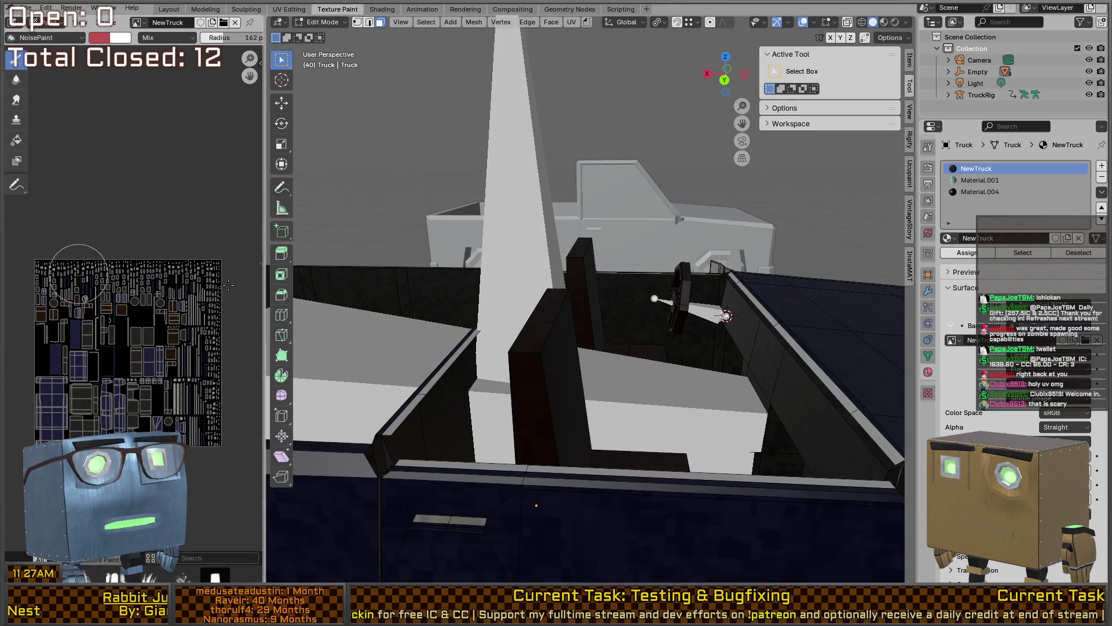
{"action": "key", "text": "Tab"}
{"action": "middle_click_drag", "start_coordinate": [740, 327], "coordinate": [725, 315]}
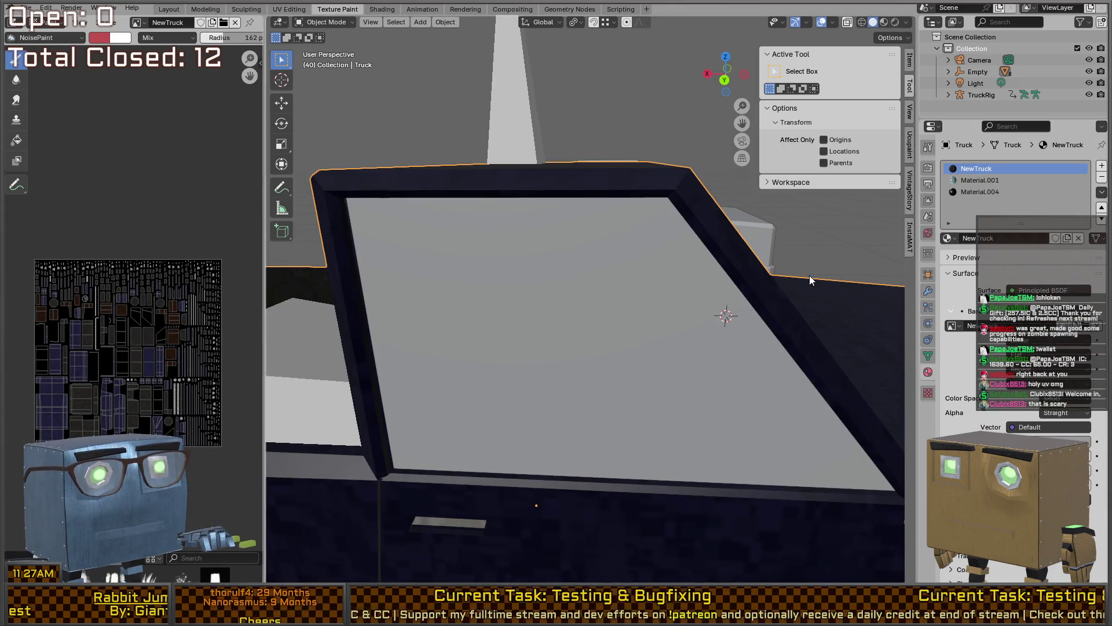
{"action": "middle_click_drag", "start_coordinate": [571, 214], "coordinate": [679, 352]}
{"action": "key", "text": "ctrl+z"}
{"action": "key", "text": "ctrl+shift+z"}
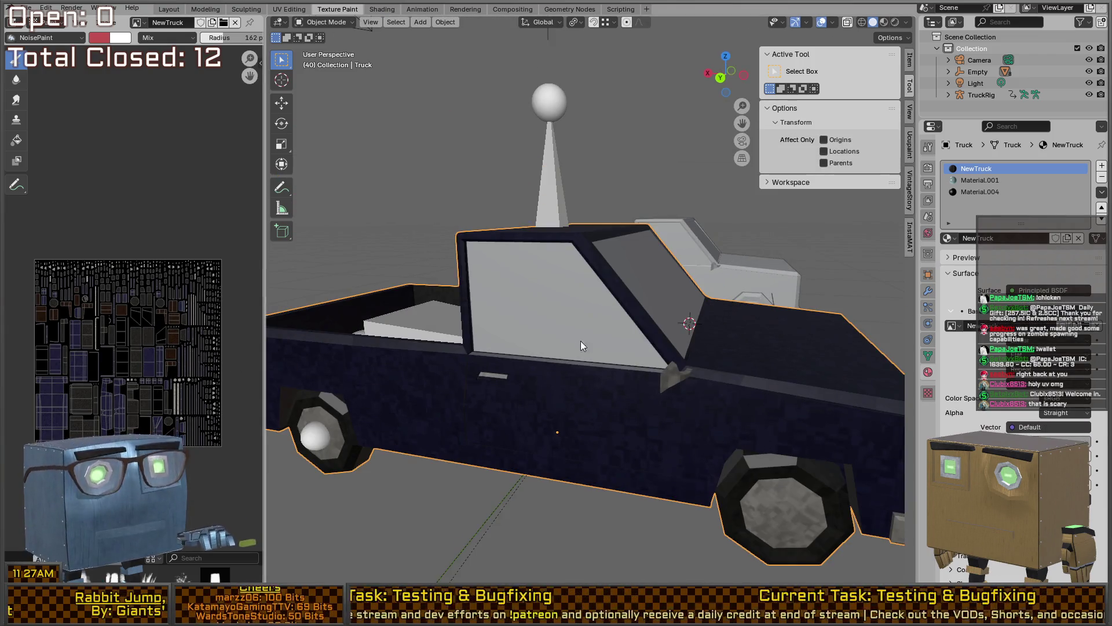
{"action": "scroll", "coordinate": [592, 340], "scroll_direction": "up", "scroll_amount": 10}
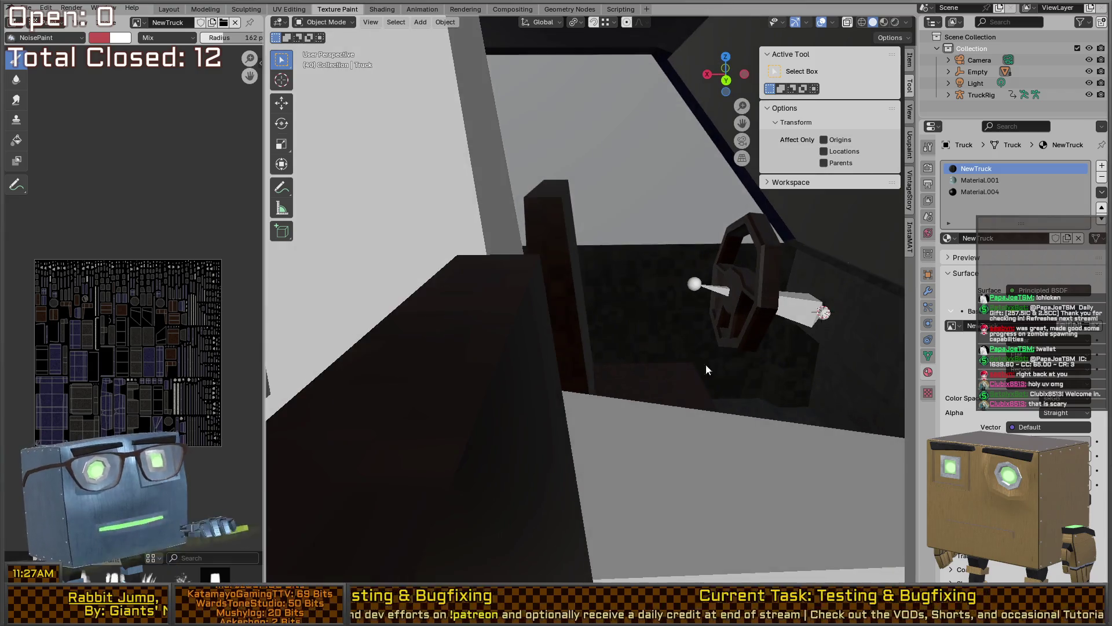
{"action": "mouse_move", "coordinate": [706, 365]}
{"action": "middle_mouse_down"}
{"action": "mouse_move", "coordinate": [537, 343]}
{"action": "mouse_move", "coordinate": [595, 359]}
{"action": "mouse_move", "coordinate": [585, 316]}
{"action": "mouse_move", "coordinate": [660, 350]}
{"action": "middle_mouse_up"}
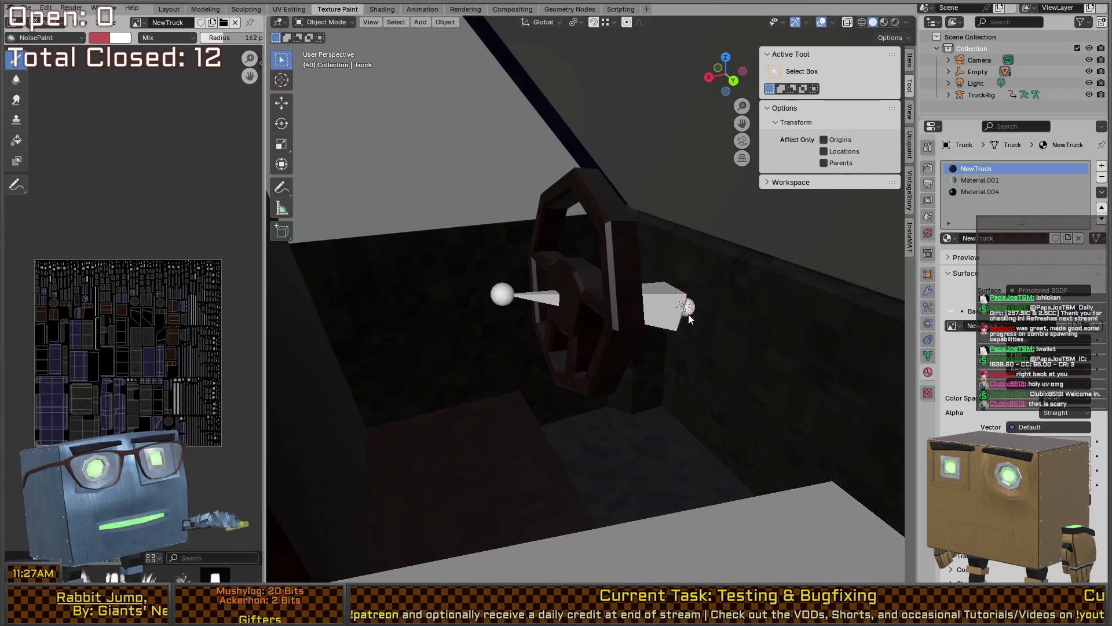
- Return to Edit Mode and shade the cab in Wireframe, then Material Preview
{"action": "key", "text": "Tab"}
{"action": "key", "text": "z"}
{"action": "left_click", "coordinate": [541, 312]}
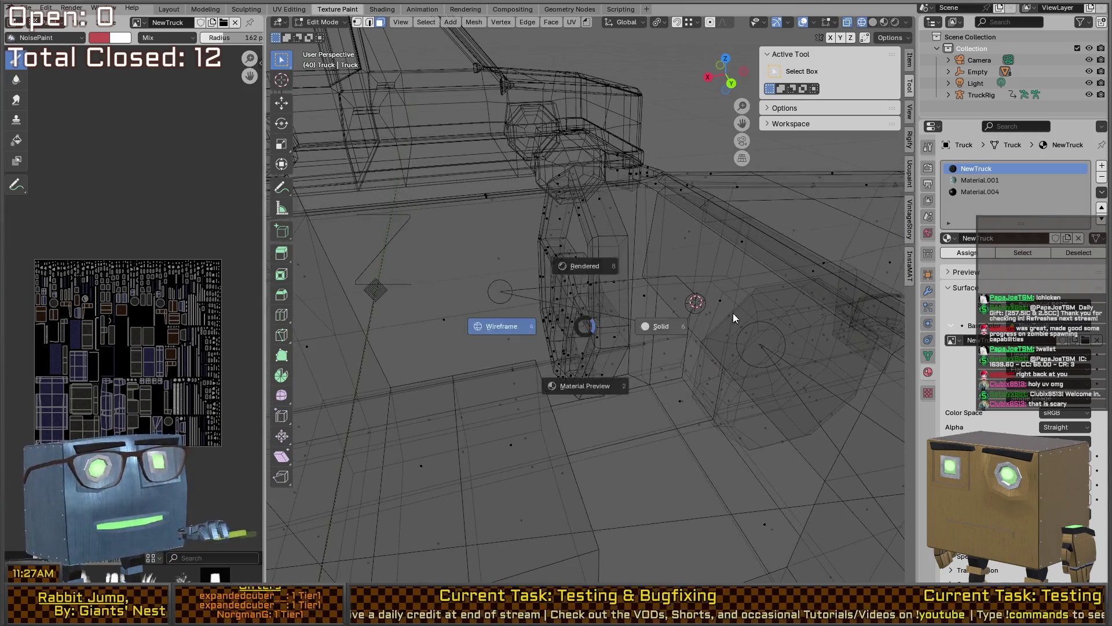
{"action": "left_click", "coordinate": [585, 367]}
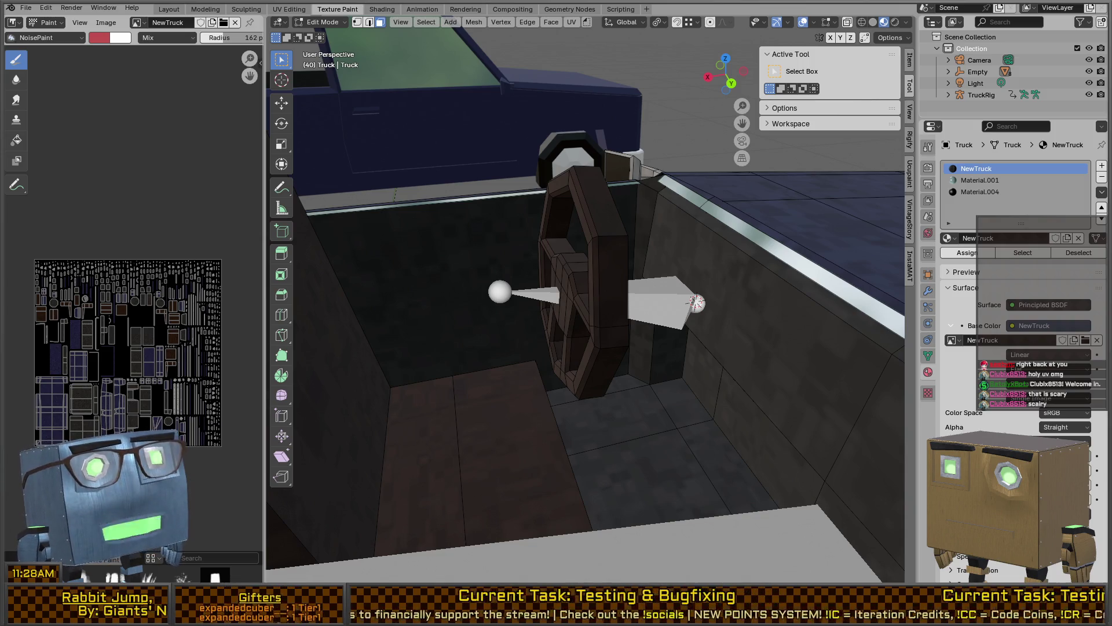
- Duplicate a face of the cab's inner side wall and narrow it along Y to 0.441
{"action": "mouse_move", "coordinate": [596, 199]}
{"action": "middle_mouse_down"}
{"action": "mouse_move", "coordinate": [570, 231]}
{"action": "mouse_move", "coordinate": [604, 326]}
{"action": "mouse_move", "coordinate": [417, 251]}
{"action": "mouse_move", "coordinate": [506, 312]}
{"action": "mouse_move", "coordinate": [633, 301]}
{"action": "middle_mouse_up"}
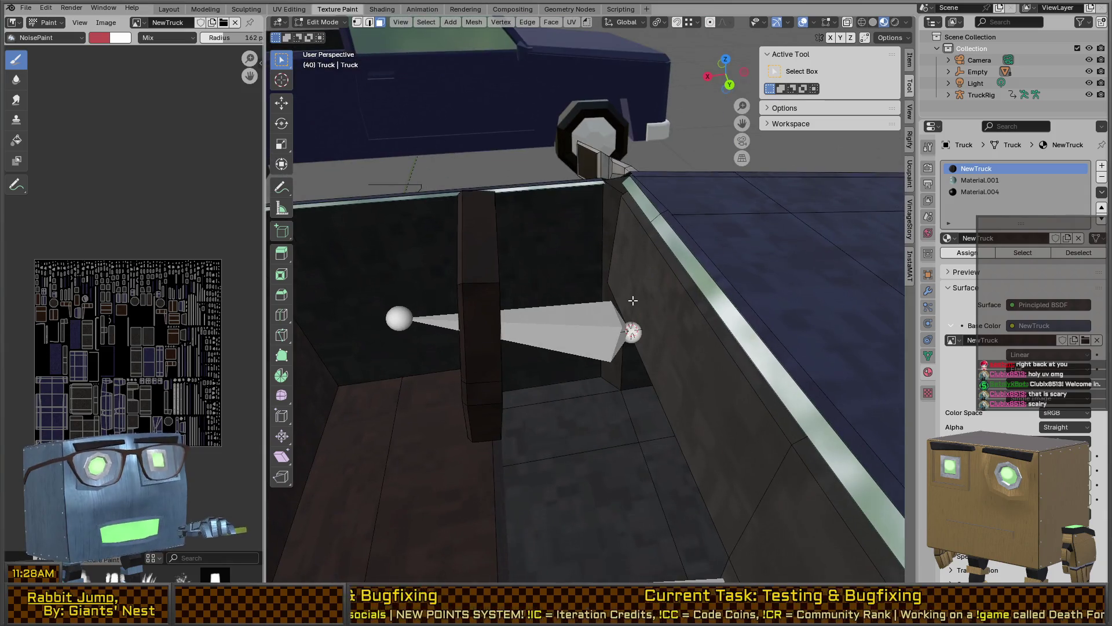
{"action": "left_click", "coordinate": [668, 301]}
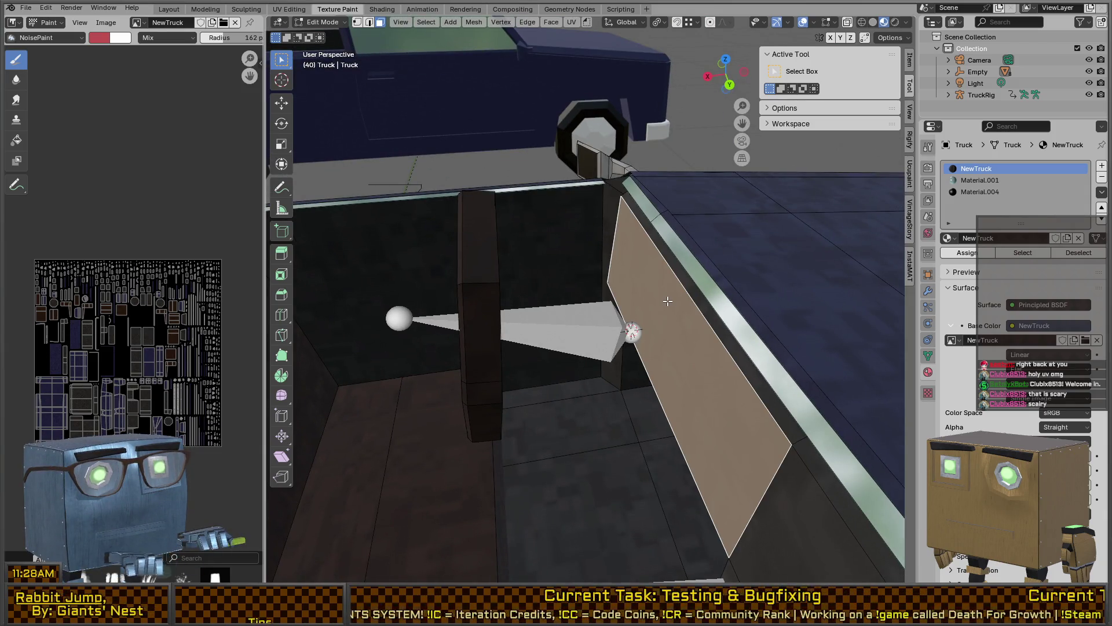
{"action": "key", "text": "shift+d"}
{"action": "key", "text": "Escape"}
{"action": "key", "text": "s"}
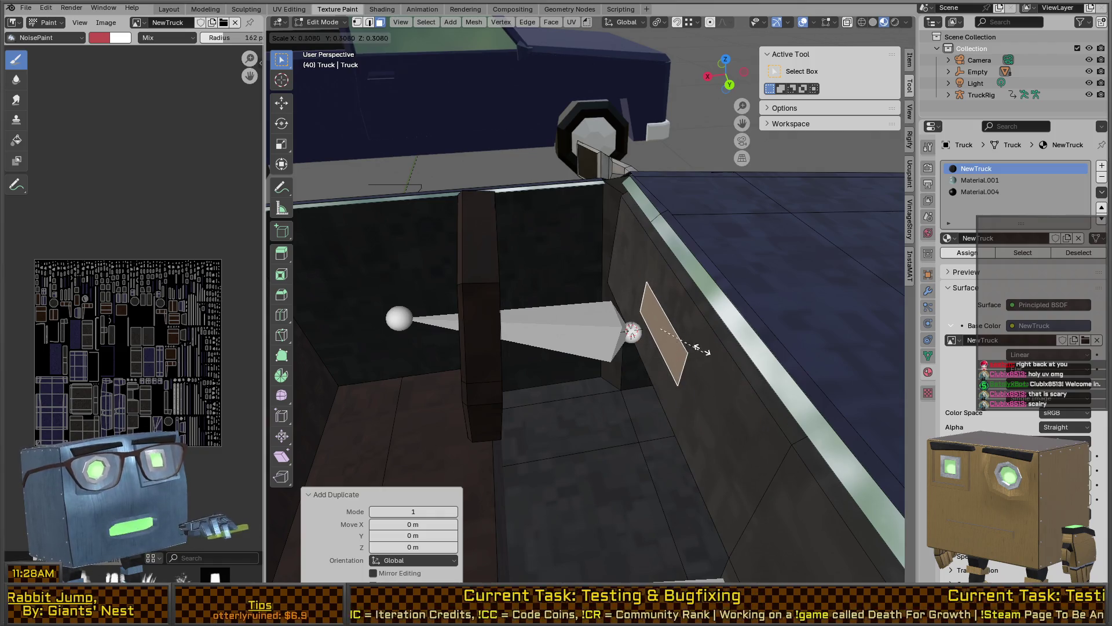
{"action": "key", "text": "y"}
{"action": "left_click", "coordinate": [721, 384]}
- Shift the new panel -0.028814 m along Y beside the steering column and frame it
{"action": "key", "text": "g"}
{"action": "key", "text": "x"}
{"action": "key", "text": "y"}
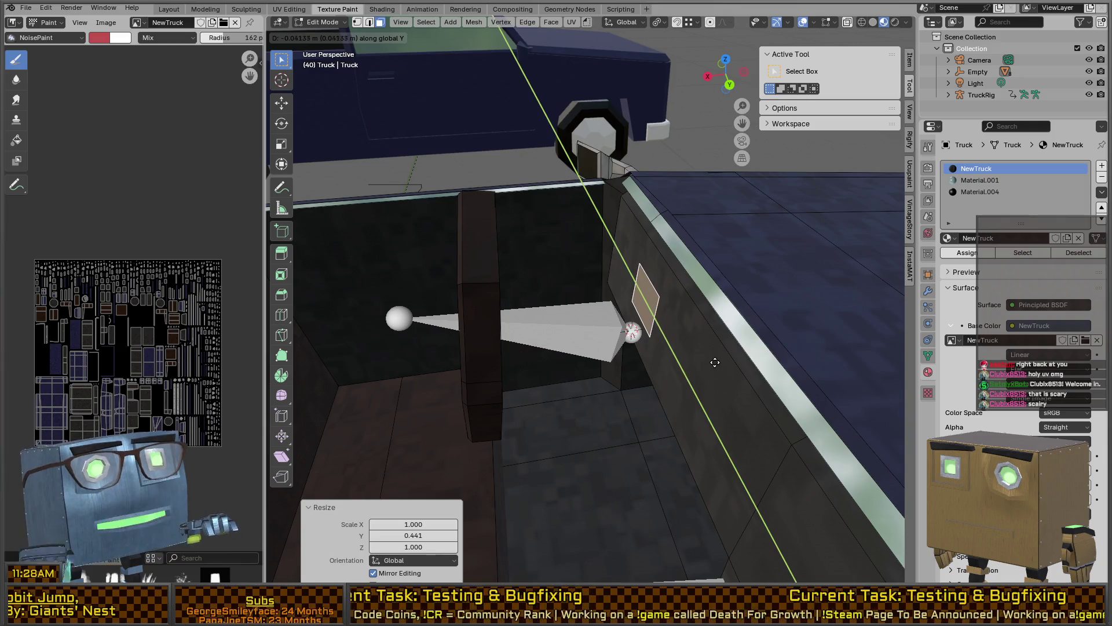
{"action": "left_click", "coordinate": [688, 358]}
{"action": "mouse_move", "coordinate": [688, 358]}
{"action": "middle_mouse_down"}
{"action": "mouse_move", "coordinate": [614, 325]}
{"action": "mouse_move", "coordinate": [488, 383]}
{"action": "mouse_move", "coordinate": [504, 340]}
{"action": "mouse_move", "coordinate": [640, 336]}
{"action": "middle_mouse_up"}
{"action": "key", "text": "KP_Decimal"}
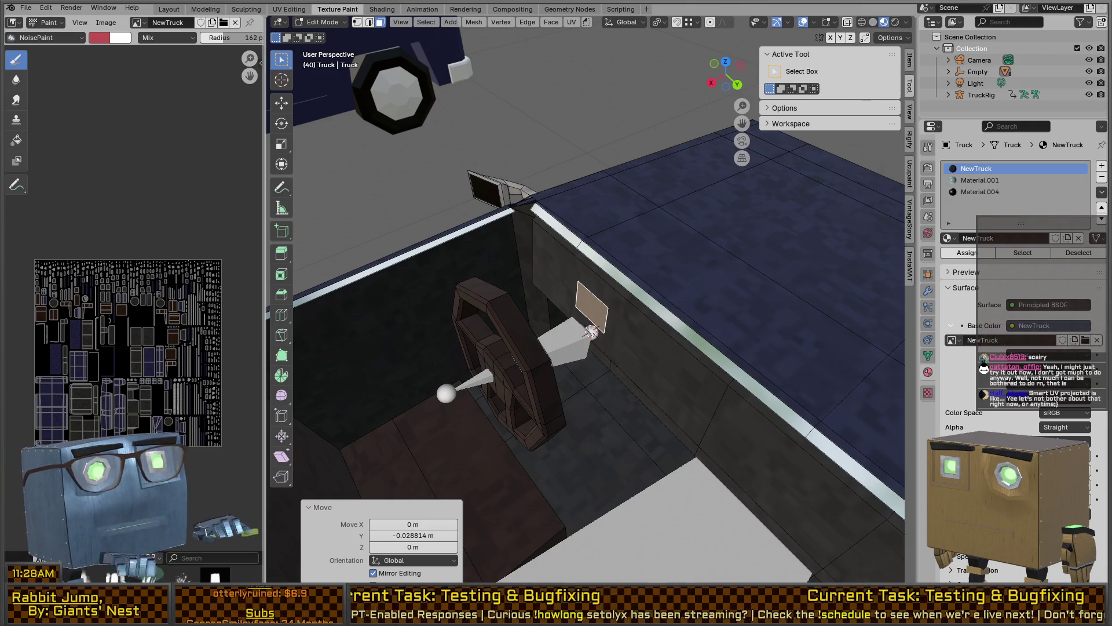
{"action": "mouse_move", "coordinate": [549, 330]}
{"action": "middle_mouse_down"}
{"action": "mouse_move", "coordinate": [506, 321]}
{"action": "mouse_move", "coordinate": [519, 313]}
{"action": "middle_mouse_up"}
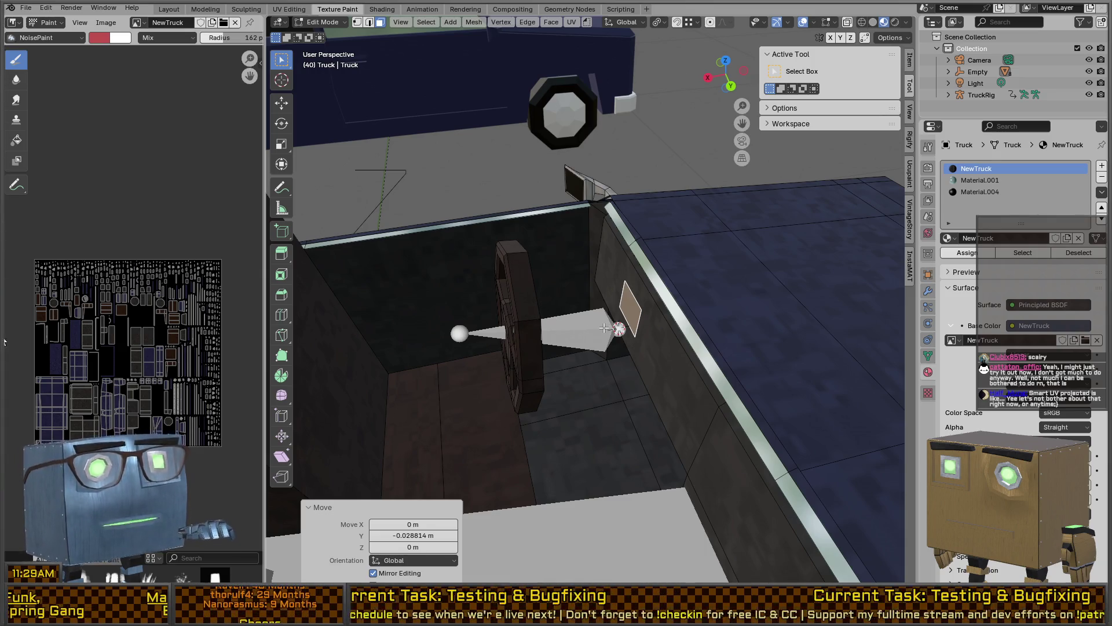
- Extrude the small wall panel 0.1228 m into a block toward the steering column
{"action": "scroll", "coordinate": [604, 329], "scroll_direction": "up", "scroll_amount": 2}
{"action": "mouse_move", "coordinate": [545, 348]}
{"action": "middle_mouse_down"}
{"action": "mouse_move", "coordinate": [514, 328]}
{"action": "mouse_move", "coordinate": [530, 330]}
{"action": "middle_mouse_up"}
{"action": "key", "text": "e"}
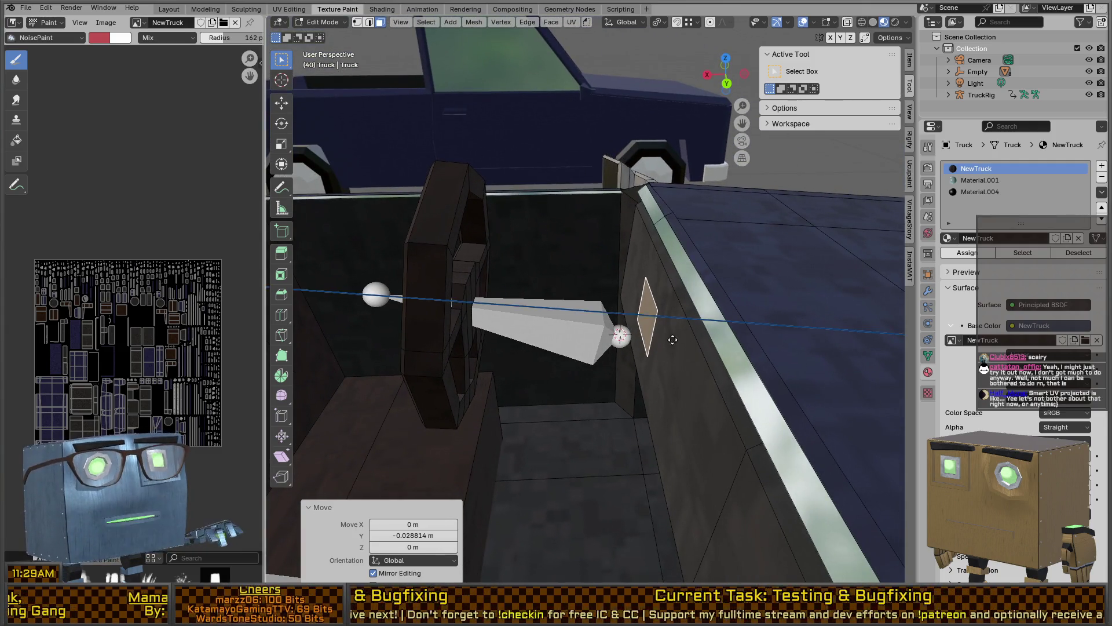
{"action": "left_click", "coordinate": [517, 330]}
{"action": "middle_click_drag", "start_coordinate": [518, 331], "coordinate": [640, 279]}
- Add two edge loops across the extruded box
{"action": "key", "text": "ctrl+r"}
{"action": "left_click", "coordinate": [640, 279]}
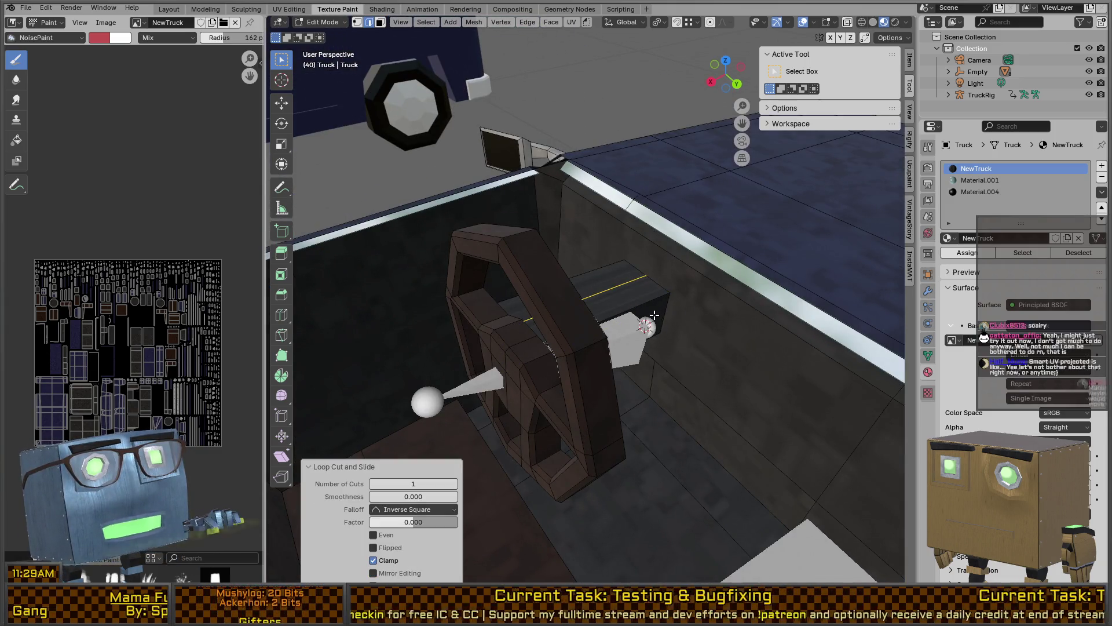
{"action": "key", "text": "ctrl+r"}
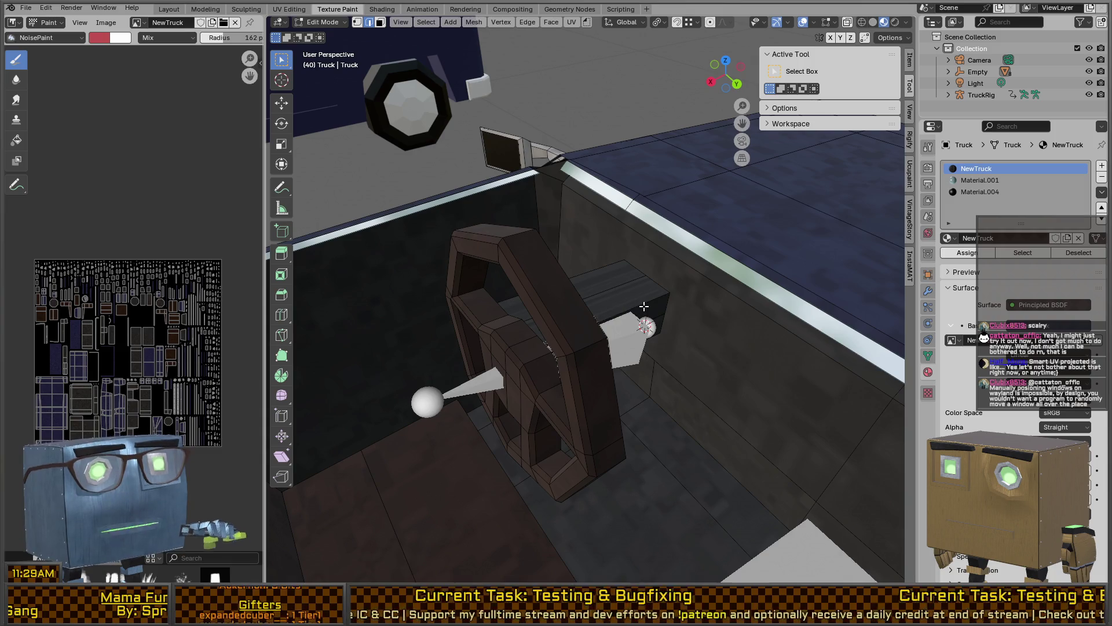
{"action": "left_click", "coordinate": [617, 284]}
{"action": "mouse_move", "coordinate": [659, 319]}
{"action": "middle_mouse_down"}
{"action": "mouse_move", "coordinate": [648, 293]}
{"action": "mouse_move", "coordinate": [531, 316]}
{"action": "mouse_move", "coordinate": [662, 318]}
{"action": "mouse_move", "coordinate": [715, 348]}
{"action": "mouse_move", "coordinate": [757, 310]}
{"action": "middle_mouse_up"}
- Scale the box section on two axes, keeping its local X unscaled
{"action": "key", "text": "s"}
{"action": "key", "text": "shift+x"}
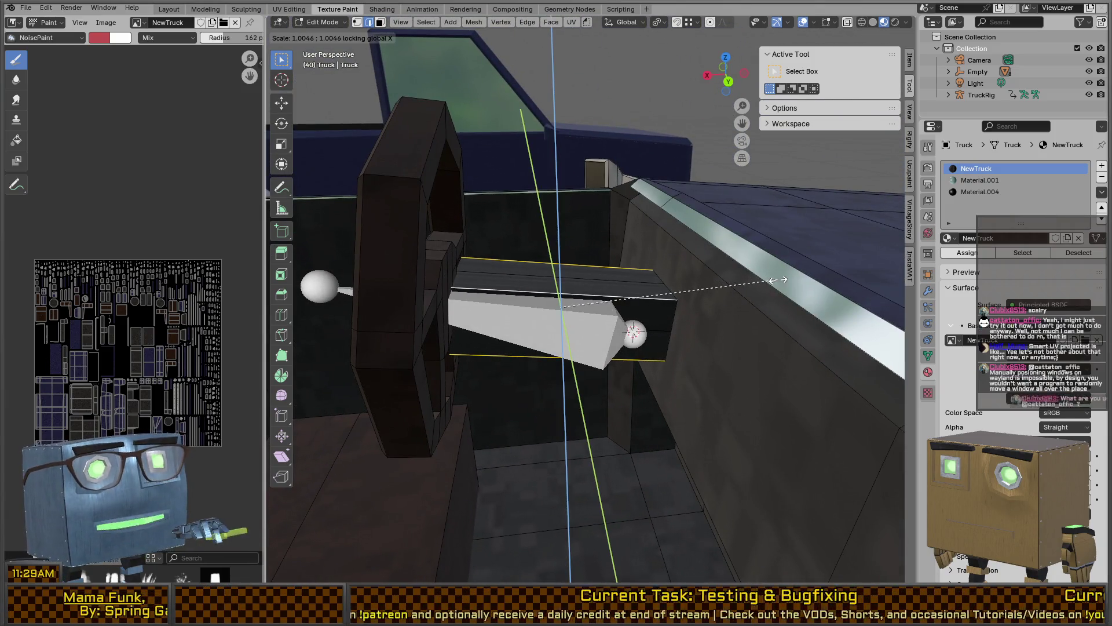
{"action": "key", "text": "shift+x"}
{"action": "left_click", "coordinate": [743, 284]}
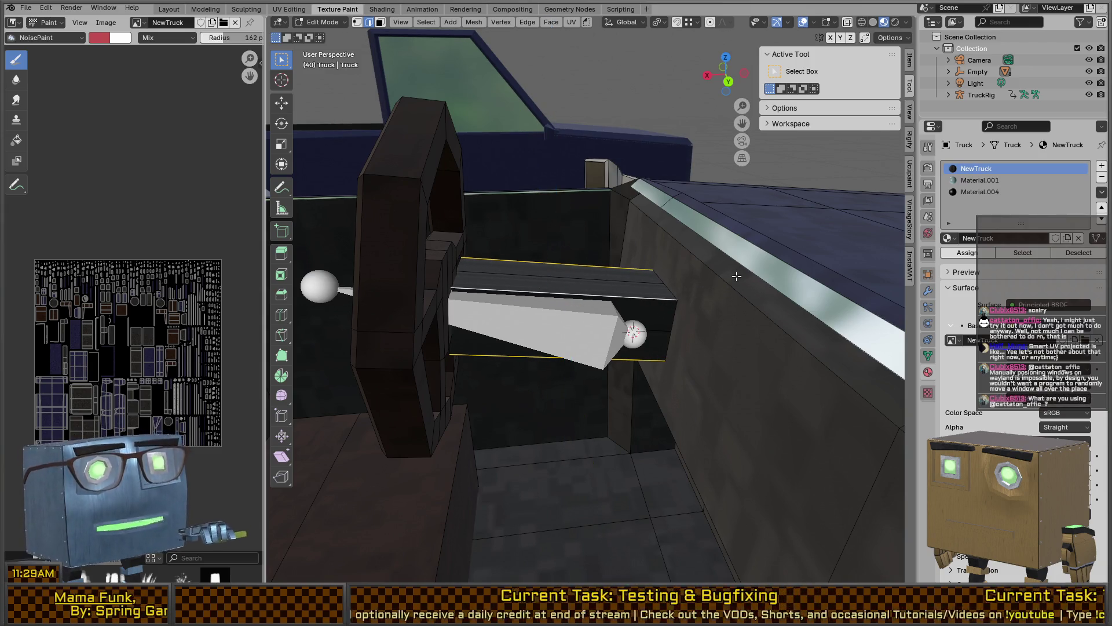
- Set the pivot to Bounding Box Center and the transform orientation to Normal
{"action": "key", "text": "period"}
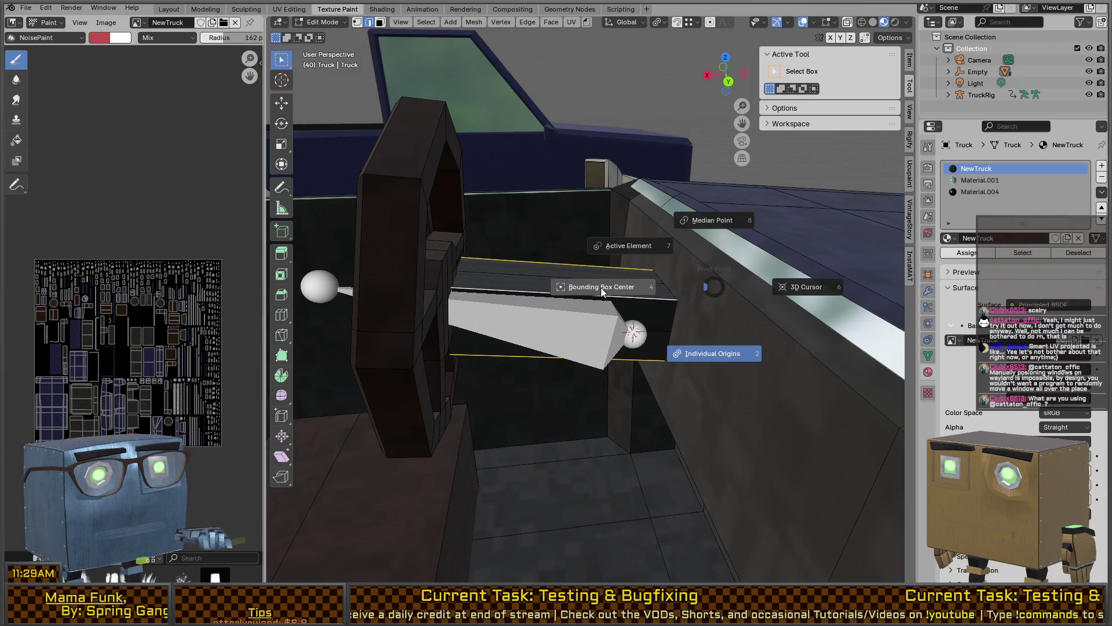
{"action": "left_click", "coordinate": [599, 287]}
{"action": "key", "text": "comma"}
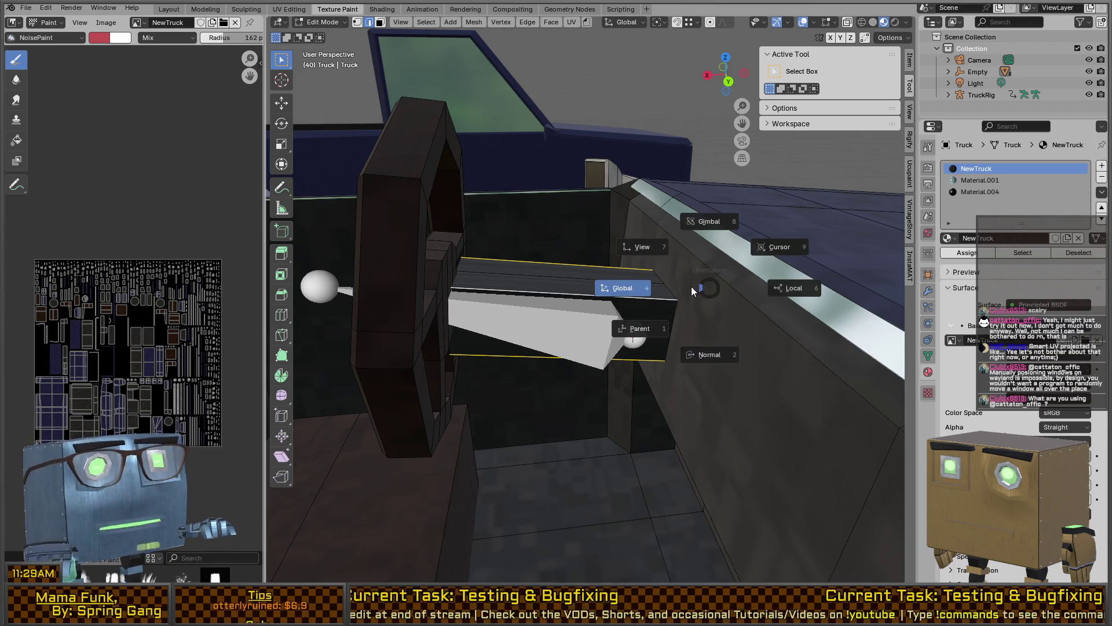
{"action": "left_click", "coordinate": [714, 355]}
- Shrink the box section's end to 0.740 on Y and Z, then switch to X-ray view
{"action": "key", "text": "s"}
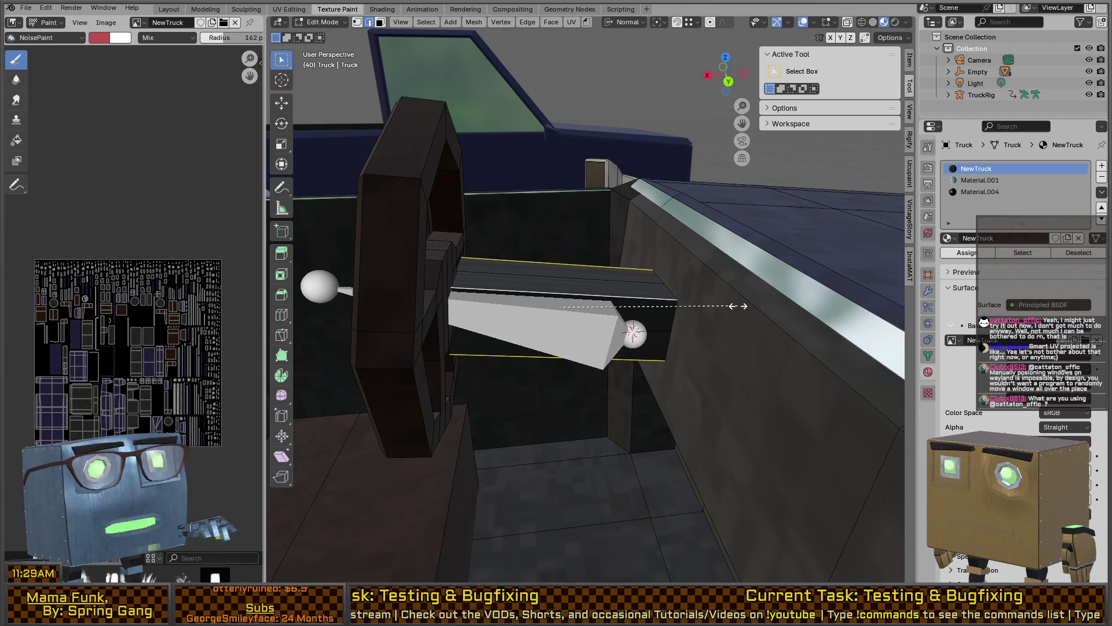
{"action": "key", "text": "shift+y"}
{"action": "key", "text": "shift+x"}
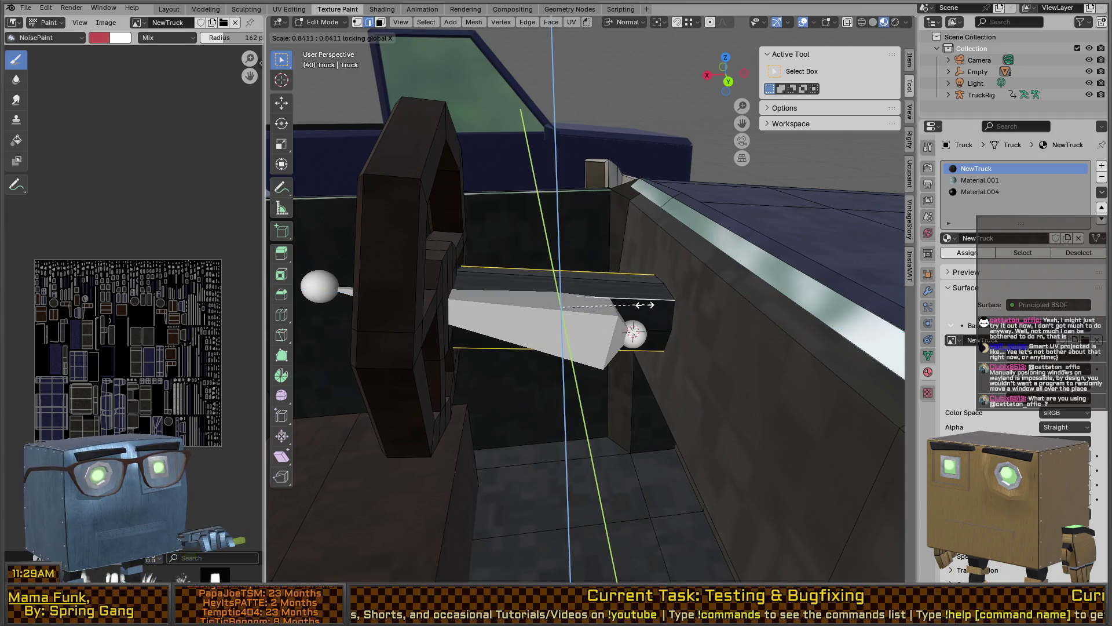
{"action": "left_click", "coordinate": [627, 304]}
{"action": "mouse_move", "coordinate": [627, 305]}
{"action": "middle_mouse_down"}
{"action": "mouse_move", "coordinate": [658, 315]}
{"action": "mouse_move", "coordinate": [700, 260]}
{"action": "mouse_move", "coordinate": [686, 254]}
{"action": "mouse_move", "coordinate": [648, 335]}
{"action": "mouse_move", "coordinate": [542, 303]}
{"action": "mouse_move", "coordinate": [665, 307]}
{"action": "mouse_move", "coordinate": [598, 295]}
{"action": "middle_mouse_up"}
{"action": "key", "text": "shift+z"}
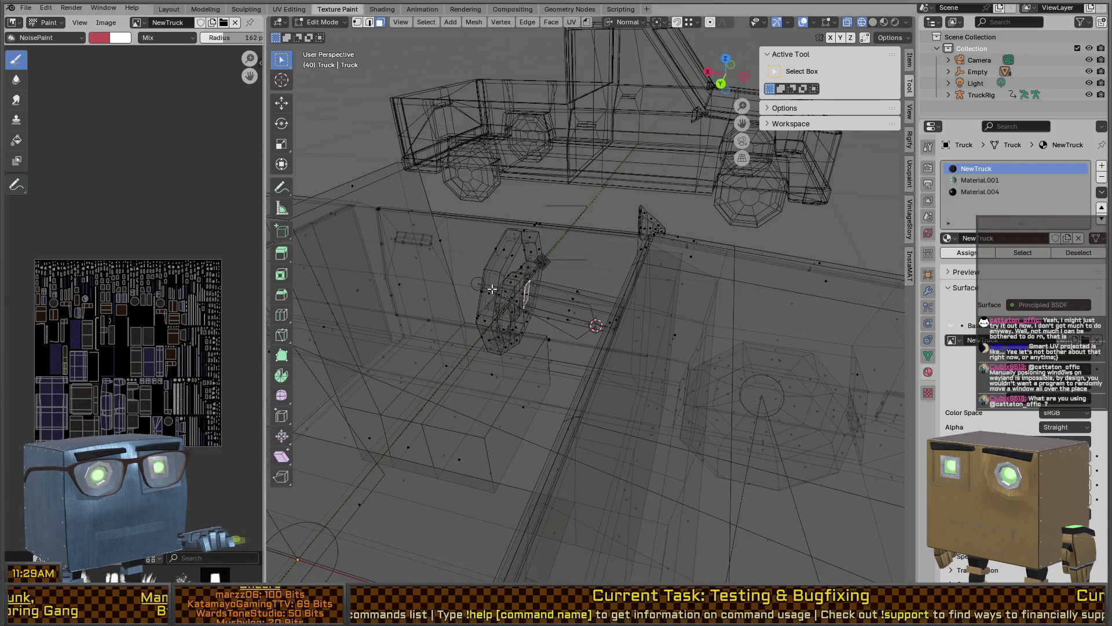
- Select the whole protruding box piece and resize it lengthwise along its normal X axis
{"action": "key", "text": "l"}
{"action": "middle_click_drag", "start_coordinate": [586, 293], "coordinate": [597, 302]}
{"action": "key", "text": "s"}
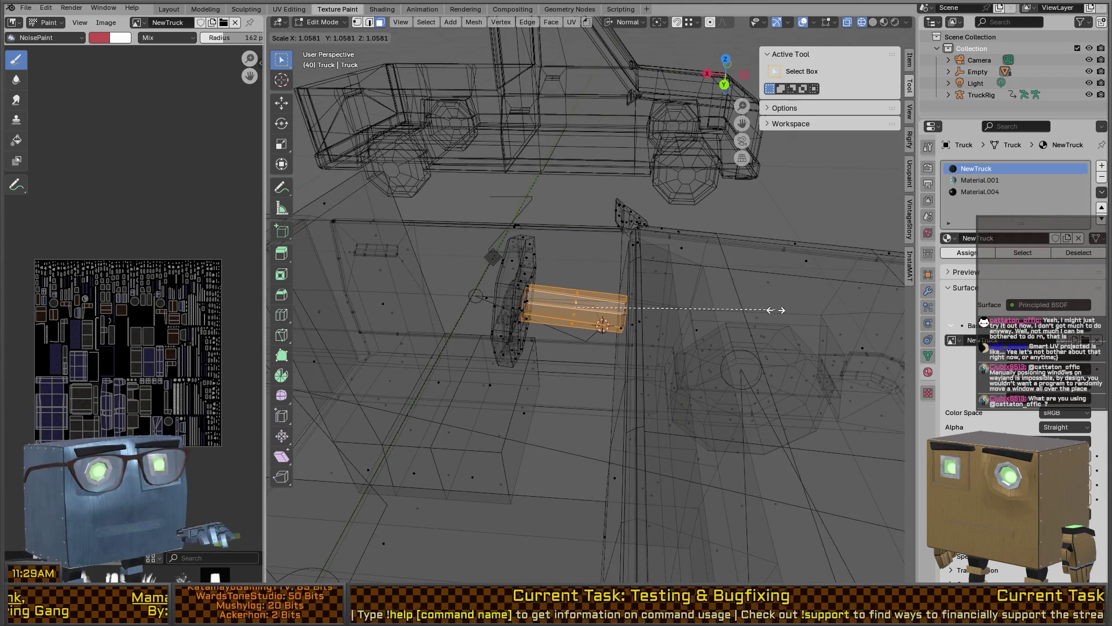
{"action": "key", "text": "x"}
{"action": "key", "text": "x"}
{"action": "left_click", "coordinate": [715, 301]}
{"action": "middle_click_drag", "start_coordinate": [715, 301], "coordinate": [545, 310]}
- Add a cylinder with 6 vertices, 0.1 m radius and 0.1 m depth
{"action": "key", "text": "ctrl+KP_Add"}
{"action": "key", "text": "Tab"}
{"action": "key", "text": "Tab"}
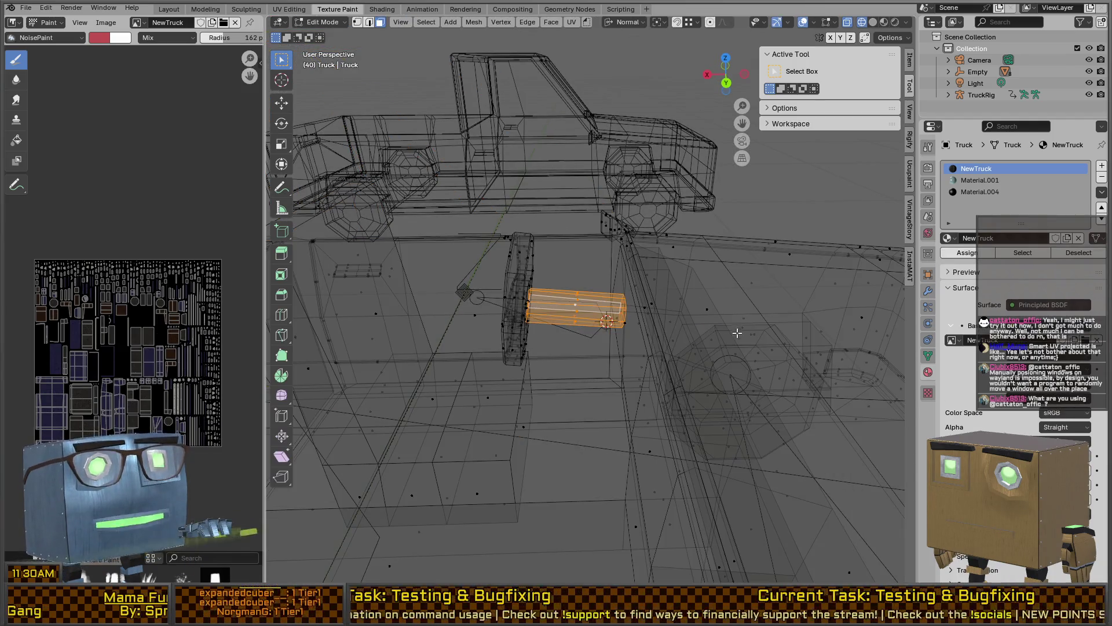
{"action": "key", "text": "x"}
{"action": "key", "text": "shift+a"}
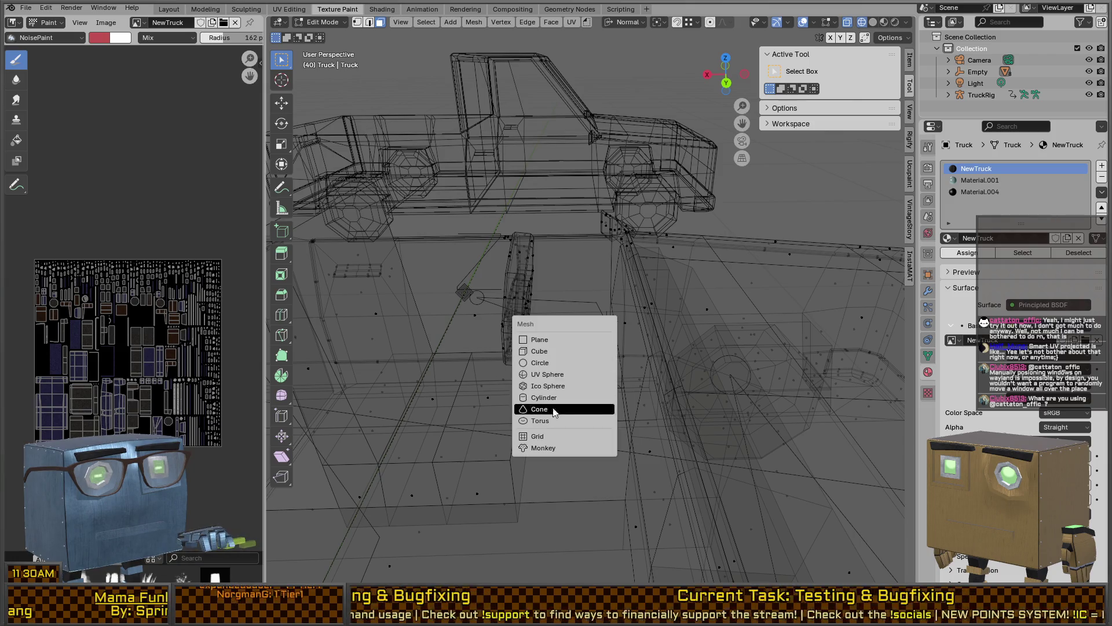
{"action": "left_click", "coordinate": [562, 399]}
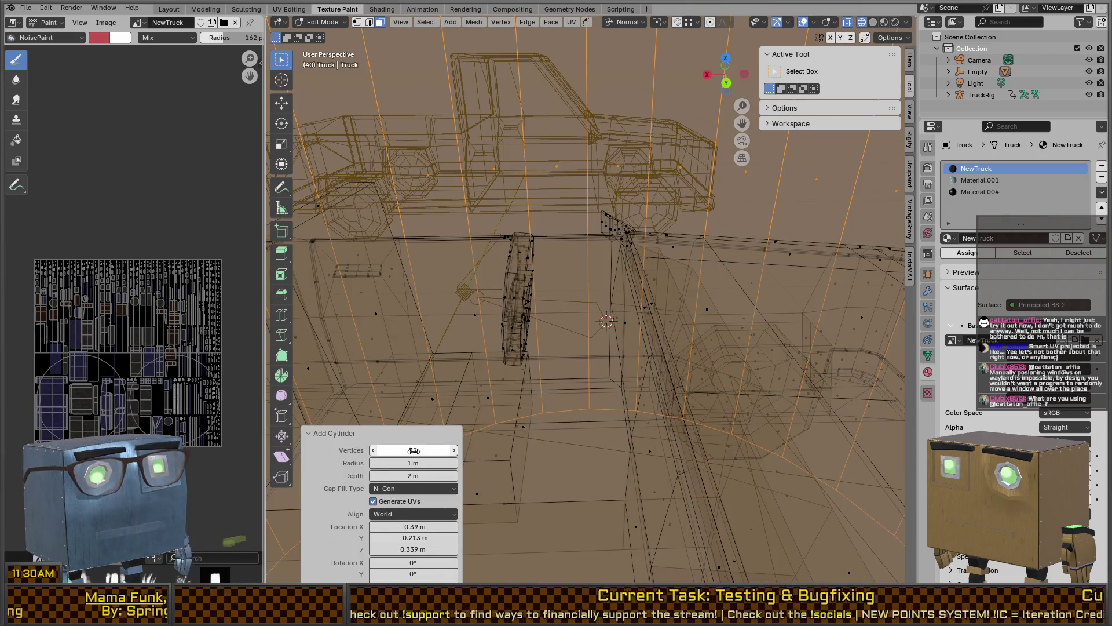
{"action": "left_click", "coordinate": [423, 448]}
{"action": "key", "text": "Tab"}
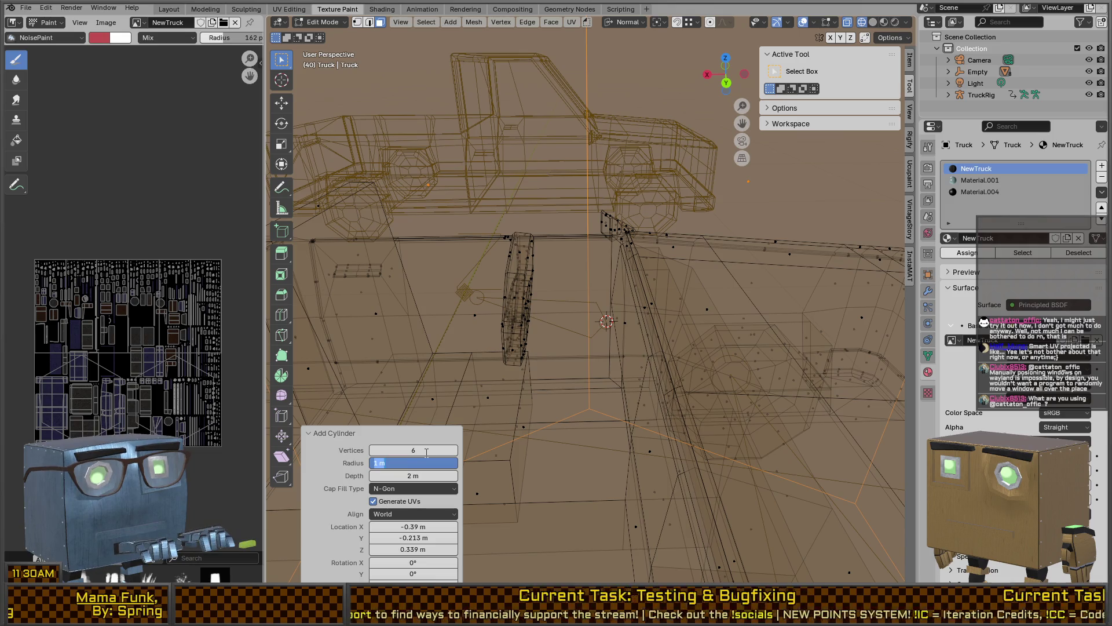
{"action": "type", "text": ".1"}
{"action": "key", "text": "Tab"}
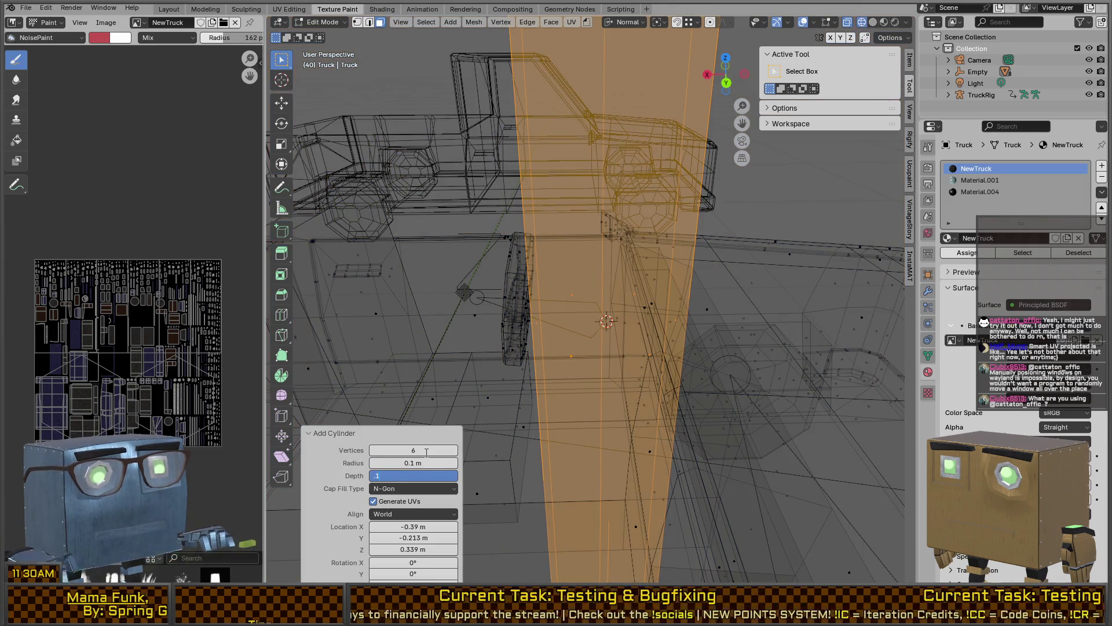
{"action": "key", "text": "Return"}
- Cancel the trial rotation of the prism and set the transform orientation to Global
{"action": "middle_click_drag", "start_coordinate": [705, 292], "coordinate": [702, 290]}
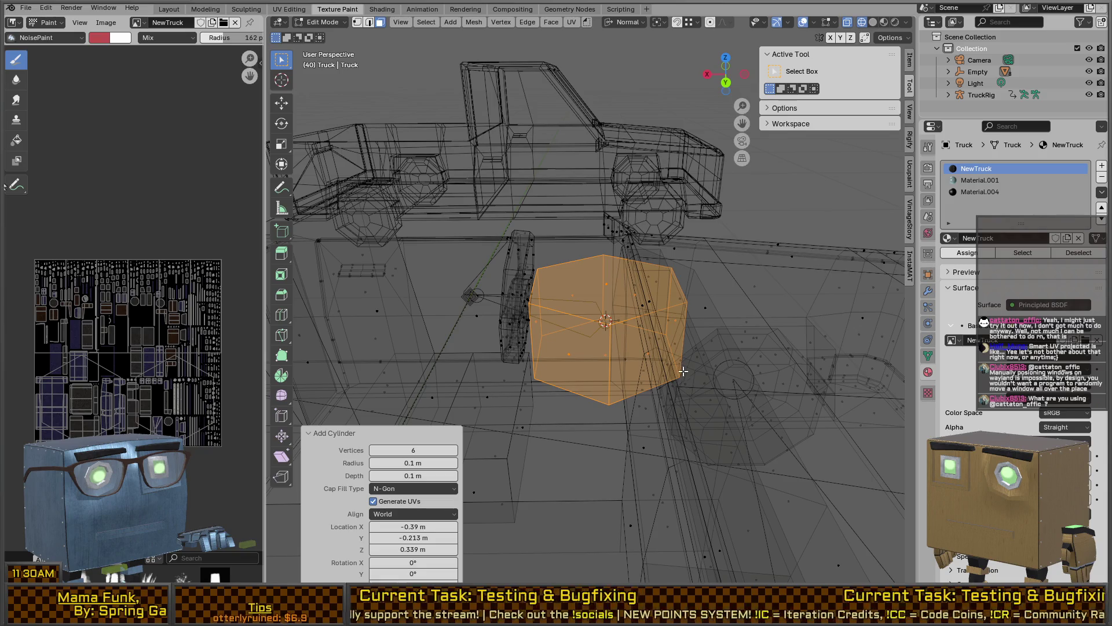
{"action": "key", "text": "r"}
{"action": "key", "text": "x"}
{"action": "key", "text": "y"}
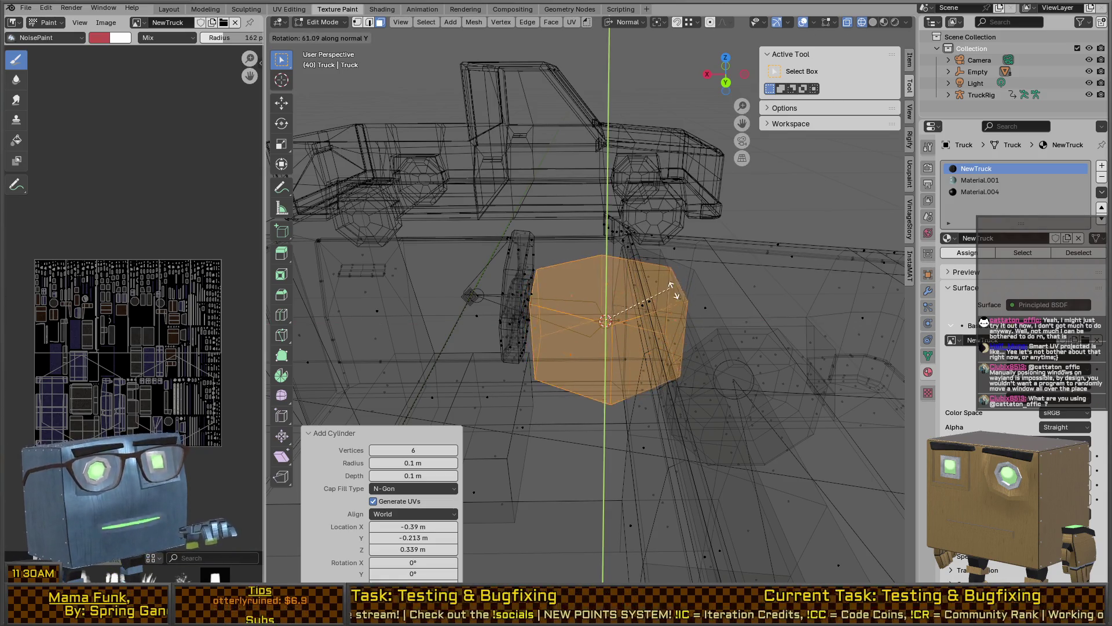
{"action": "key", "text": "x"}
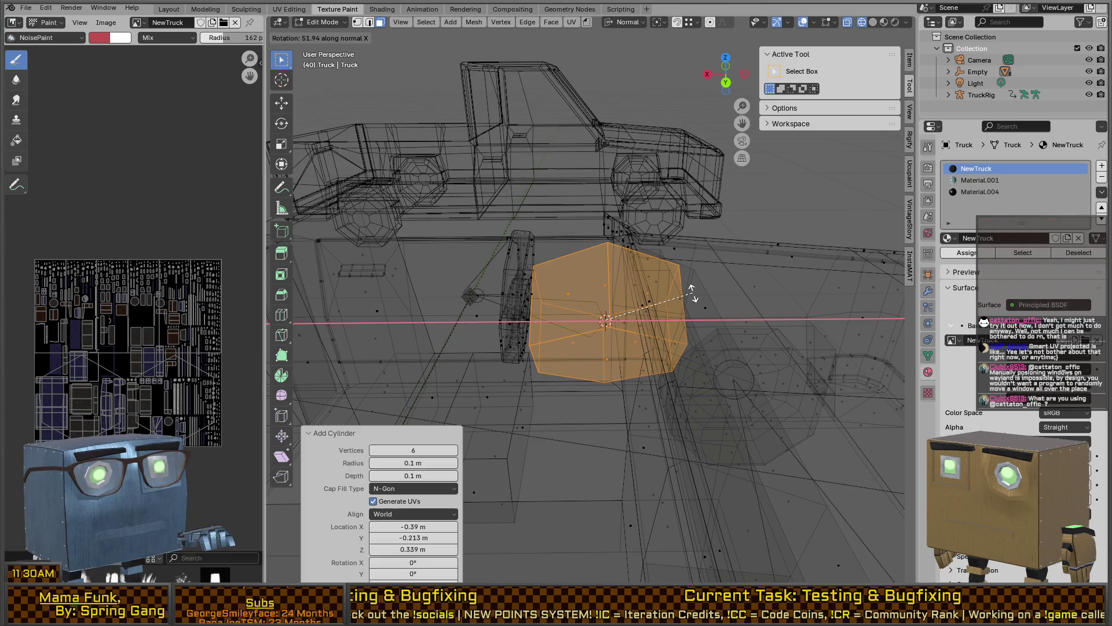
{"action": "right_click", "coordinate": [707, 310]}
{"action": "key", "text": "period"}
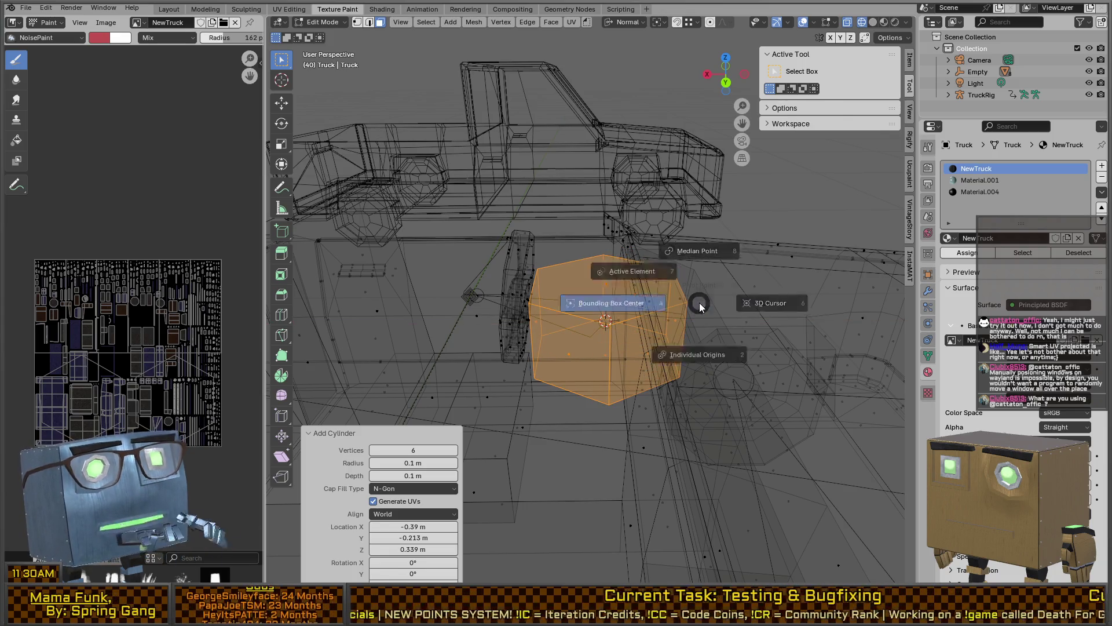
{"action": "key", "text": "Escape"}
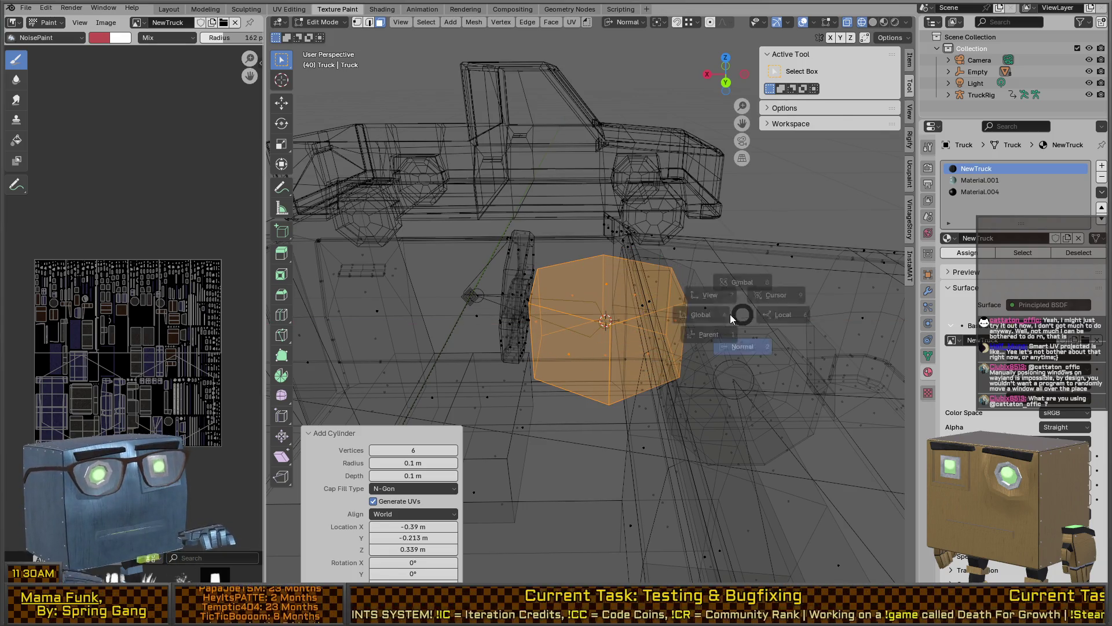
{"action": "key", "text": "comma"}
{"action": "left_click", "coordinate": [660, 320]}
- Rotate the prism 90° about global Y and scale it down to 0.192
{"action": "key", "text": "x"}
{"action": "key", "text": "y"}
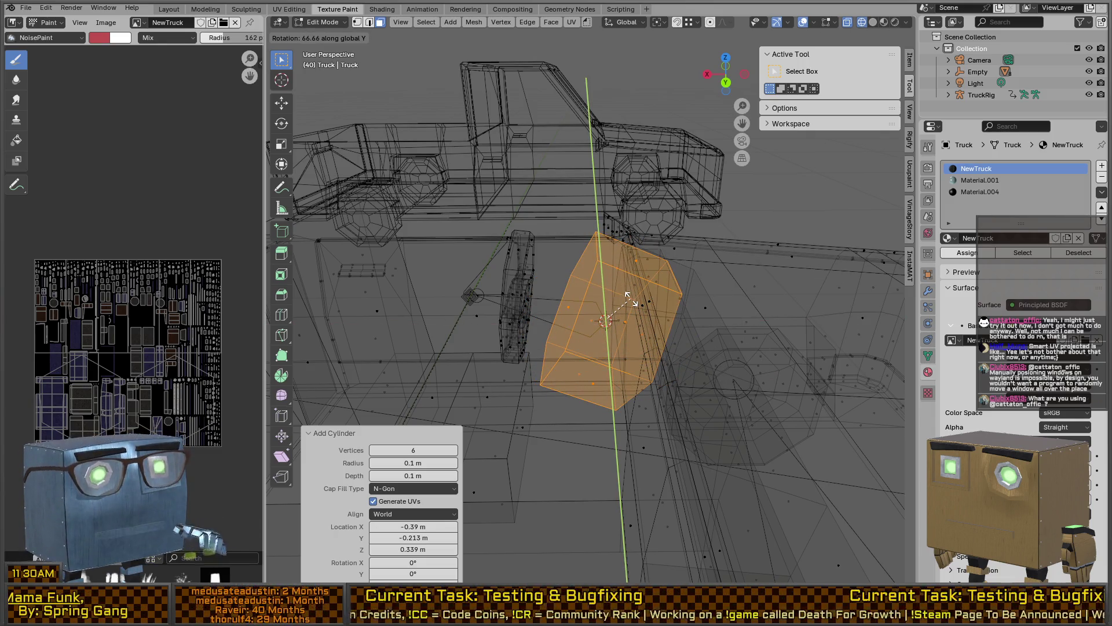
{"action": "type", "text": "90"}
{"action": "key", "text": "Return"}
{"action": "key", "text": "s"}
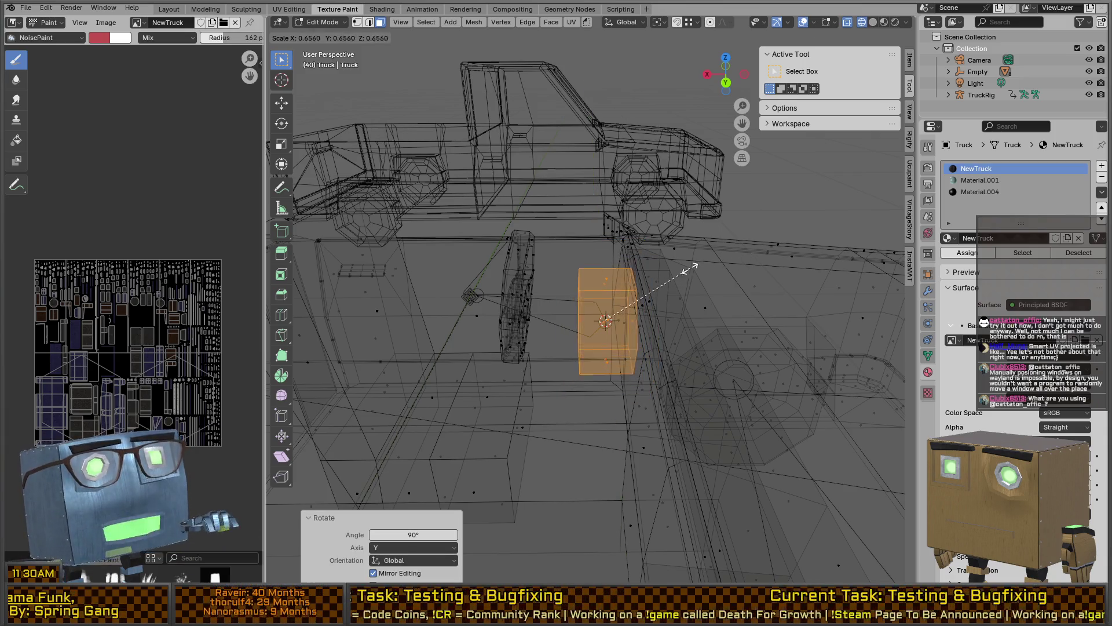
{"action": "left_click", "coordinate": [627, 316]}
{"action": "scroll", "coordinate": [623, 293], "scroll_direction": "up", "scroll_amount": 3}
{"action": "middle_click_drag", "start_coordinate": [623, 293], "coordinate": [666, 324]}
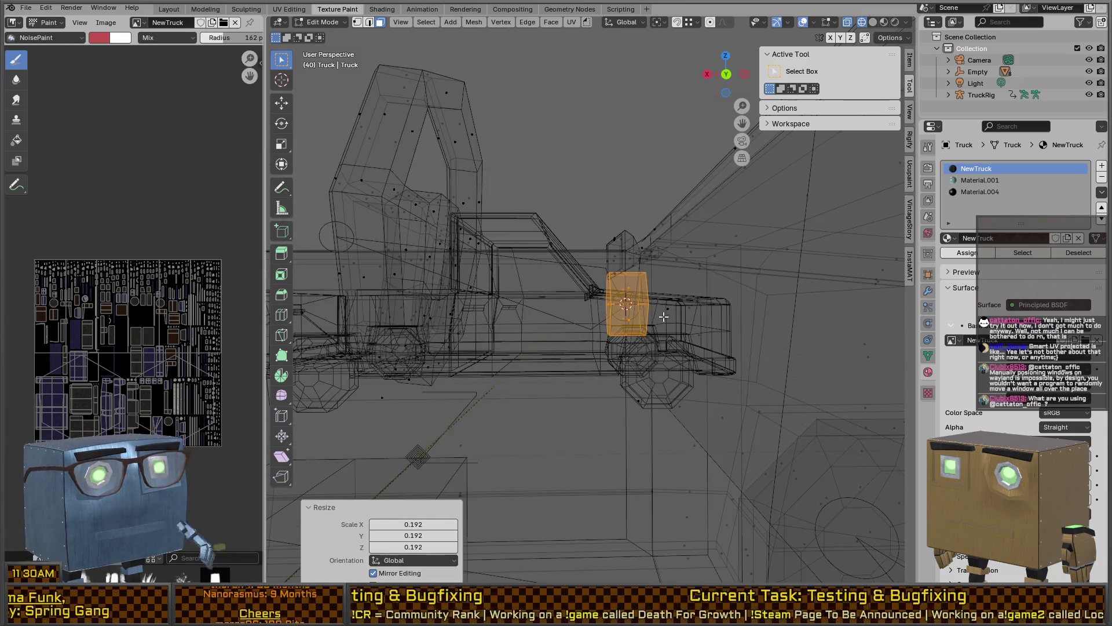
- Stretch the prism along X, then thicken it on every axis except Y in solid shading
{"action": "key", "text": "s"}
{"action": "key", "text": "x"}
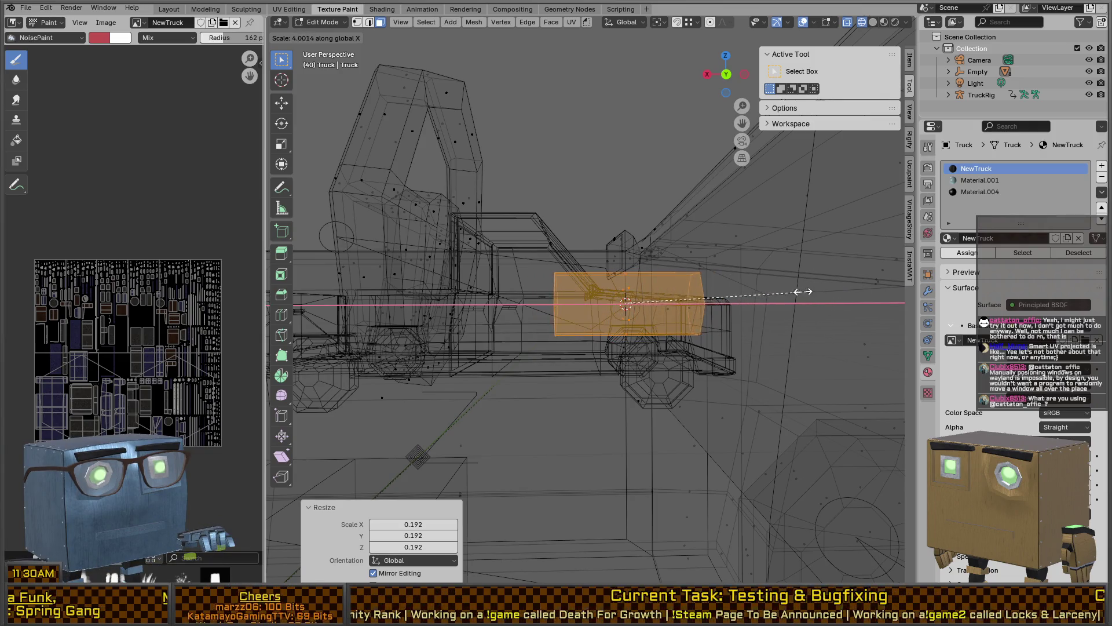
{"action": "left_click", "coordinate": [771, 290]}
{"action": "middle_click_drag", "start_coordinate": [770, 290], "coordinate": [663, 299]}
{"action": "key", "text": "z"}
{"action": "left_click", "coordinate": [803, 296]}
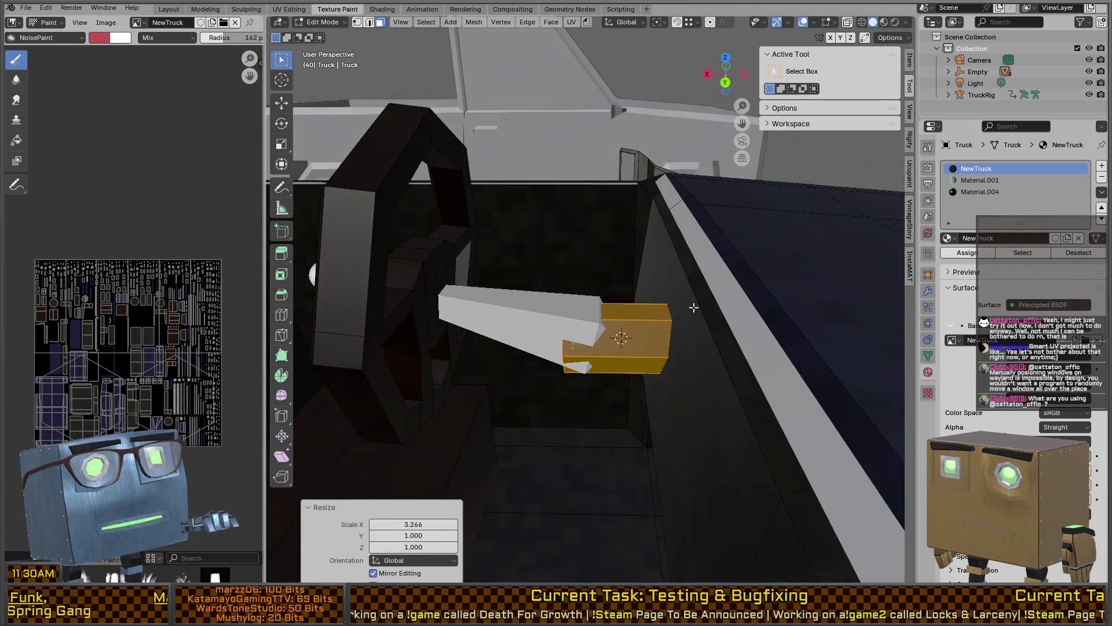
{"action": "key", "text": "s"}
{"action": "key", "text": "shift+y"}
{"action": "left_click", "coordinate": [713, 306]}
- Tilt the prism slightly by rotating it about global Y
{"action": "key", "text": "r"}
{"action": "key", "text": "x"}
{"action": "key", "text": "y"}
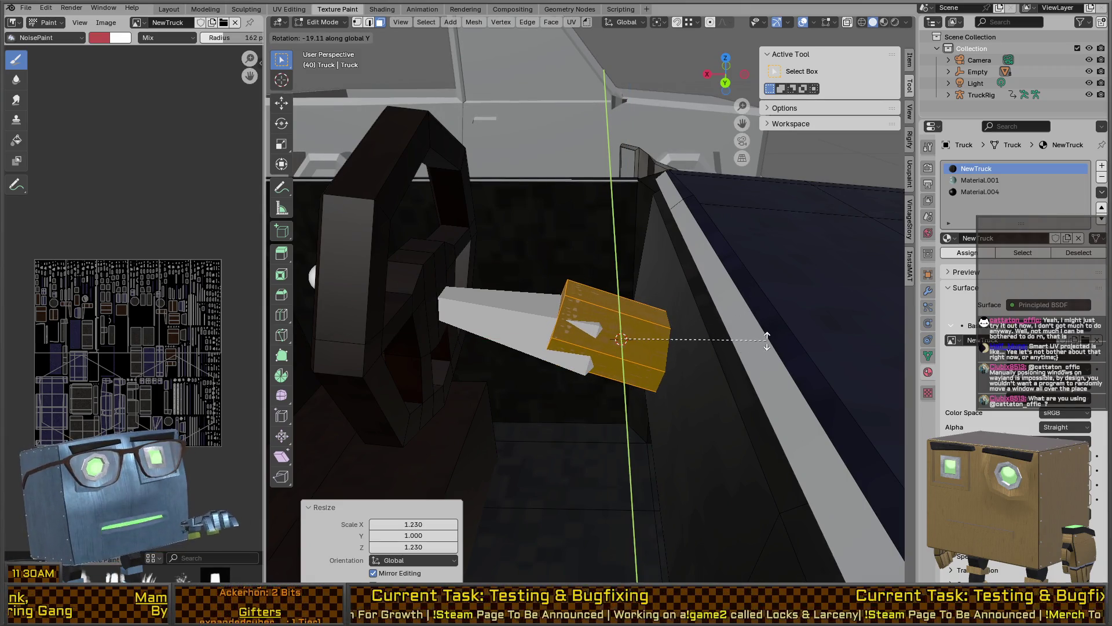
{"action": "left_click", "coordinate": [766, 342]}
{"action": "middle_click_drag", "start_coordinate": [767, 342], "coordinate": [676, 302]}
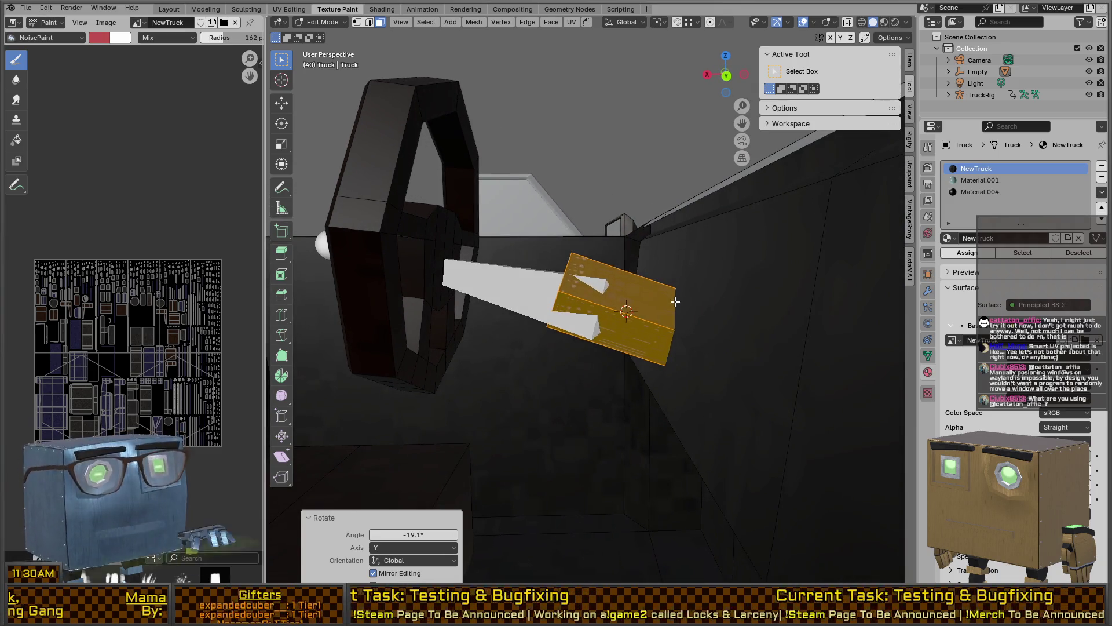
- Shift the prism along X to sit against the steering column
{"action": "key", "text": "g"}
{"action": "key", "text": "x"}
{"action": "left_click", "coordinate": [660, 278]}
{"action": "key", "text": "g"}
{"action": "key", "text": "z"}
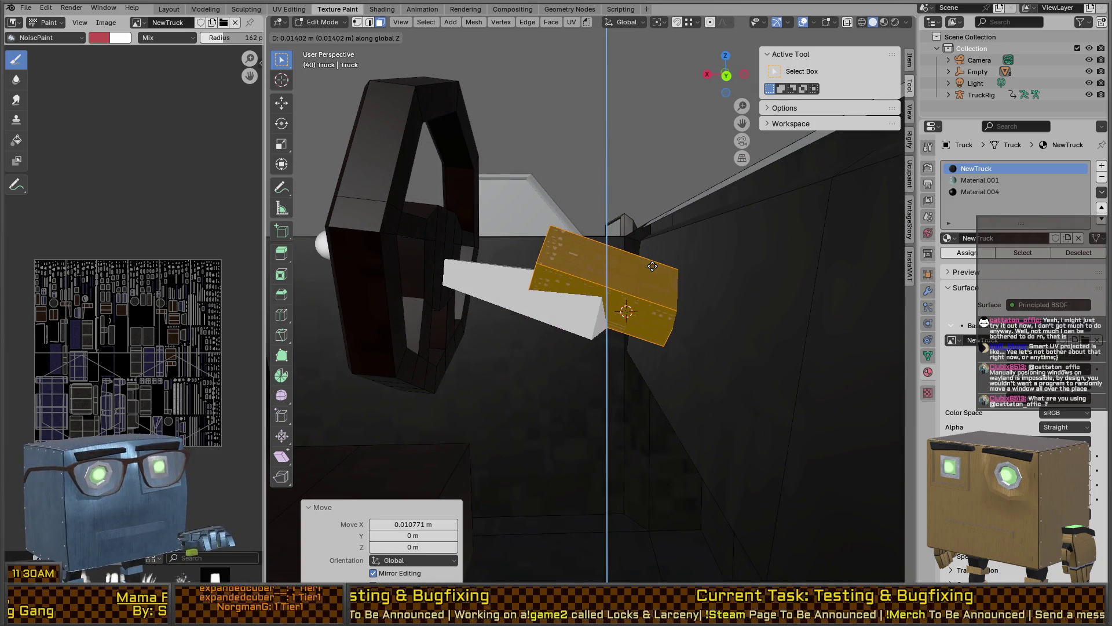
{"action": "key", "text": "x"}
{"action": "left_click", "coordinate": [638, 284]}
{"action": "scroll", "coordinate": [579, 301], "scroll_direction": "down", "scroll_amount": 5}
{"action": "mouse_move", "coordinate": [579, 301]}
{"action": "middle_mouse_down"}
{"action": "mouse_move", "coordinate": [560, 314]}
{"action": "mouse_move", "coordinate": [531, 301]}
{"action": "mouse_move", "coordinate": [718, 320]}
{"action": "mouse_move", "coordinate": [734, 387]}
{"action": "mouse_move", "coordinate": [673, 246]}
{"action": "mouse_move", "coordinate": [586, 330]}
{"action": "mouse_move", "coordinate": [597, 339]}
{"action": "mouse_move", "coordinate": [556, 325]}
{"action": "mouse_move", "coordinate": [622, 347]}
{"action": "mouse_move", "coordinate": [686, 294]}
{"action": "middle_mouse_up"}
- Select the steering wheel, move it along X, lower it on Z, and shift it along Y
{"action": "key", "text": "l"}
{"action": "key", "text": "g"}
{"action": "key", "text": "x"}
{"action": "left_click", "coordinate": [735, 385]}
{"action": "key", "text": "g"}
{"action": "key", "text": "z"}
{"action": "left_click", "coordinate": [672, 258]}
{"action": "key", "text": "g"}
{"action": "key", "text": "x"}
{"action": "key", "text": "y"}
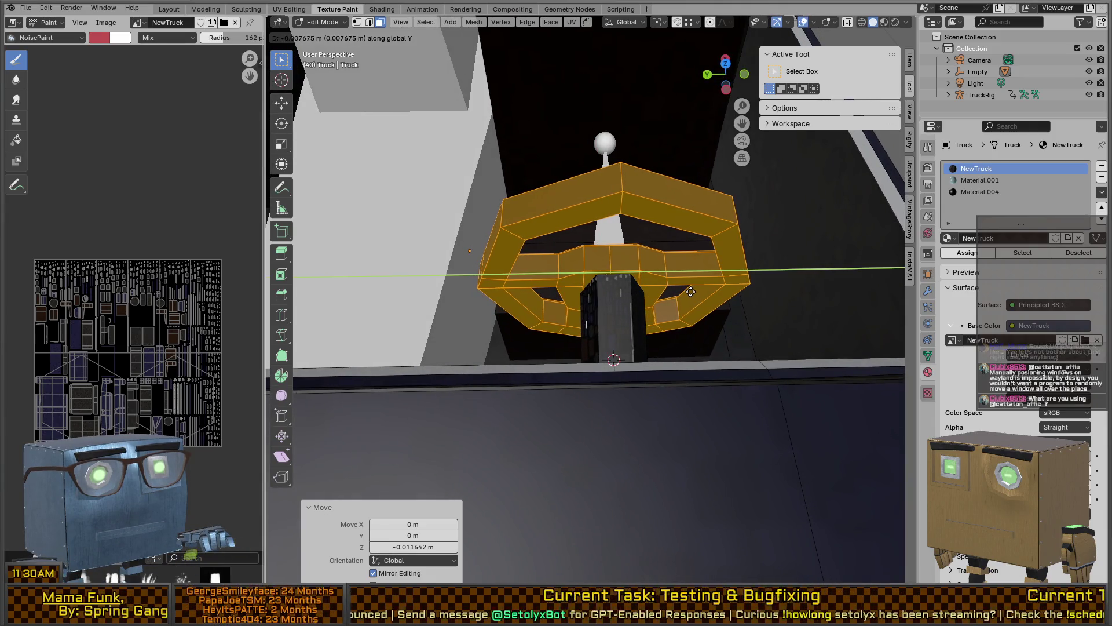
{"action": "left_click", "coordinate": [690, 291]}
{"action": "mouse_move", "coordinate": [689, 291]}
{"action": "middle_mouse_down"}
{"action": "mouse_move", "coordinate": [660, 250]}
{"action": "mouse_move", "coordinate": [665, 229]}
{"action": "mouse_move", "coordinate": [652, 262]}
{"action": "mouse_move", "coordinate": [658, 325]}
{"action": "mouse_move", "coordinate": [585, 331]}
{"action": "mouse_move", "coordinate": [608, 318]}
{"action": "mouse_move", "coordinate": [557, 355]}
{"action": "mouse_move", "coordinate": [571, 299]}
{"action": "mouse_move", "coordinate": [656, 347]}
{"action": "mouse_move", "coordinate": [653, 332]}
{"action": "mouse_move", "coordinate": [630, 328]}
{"action": "mouse_move", "coordinate": [649, 339]}
{"action": "mouse_move", "coordinate": [664, 293]}
{"action": "mouse_move", "coordinate": [666, 320]}
{"action": "middle_mouse_up"}
- Leave Edit Mode to view the finished cab interior in Object Mode
{"action": "key", "text": "Tab"}
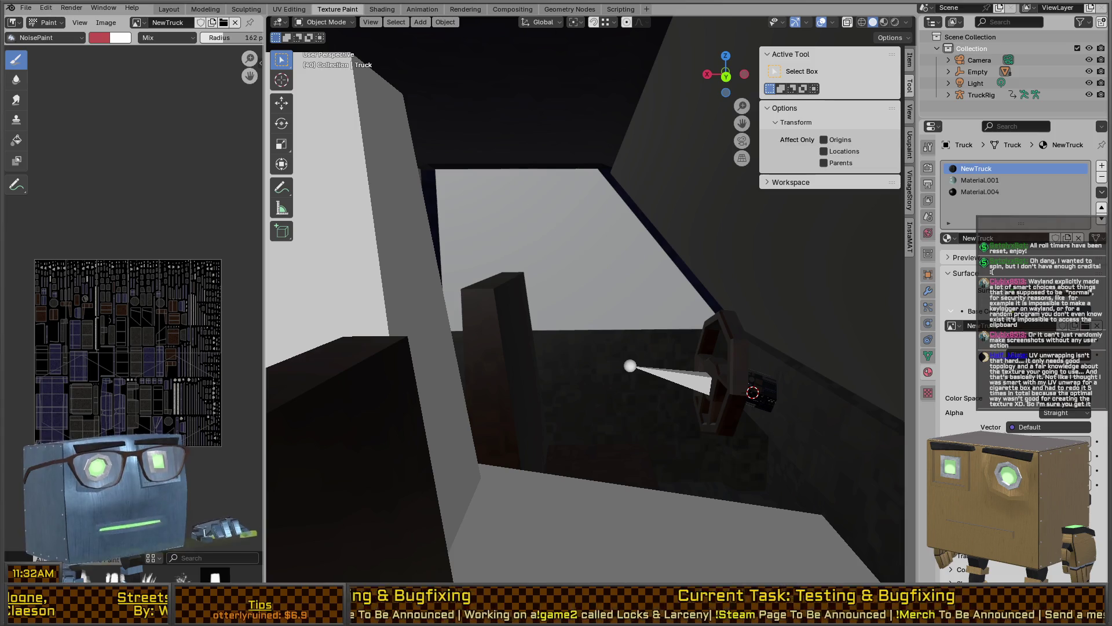
- Enter Edit Mode, select two adjacent cab floor faces, and turn on the Edge Length overlay
{"action": "key", "text": "Escape"}
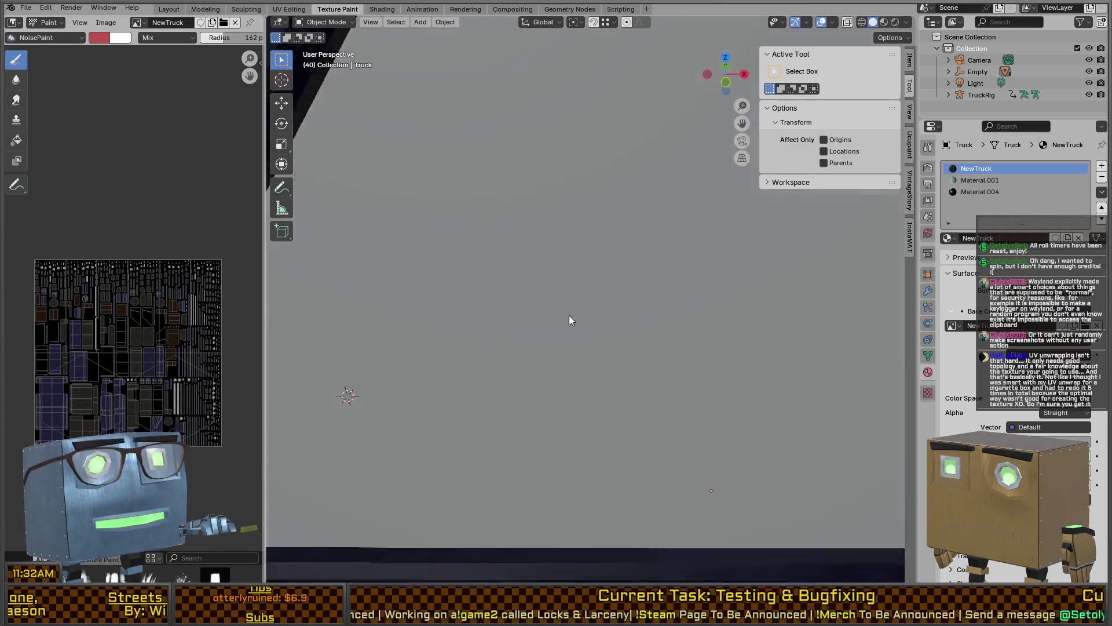
{"action": "key", "text": "Tab"}
{"action": "mouse_move", "coordinate": [594, 328]}
{"action": "middle_mouse_down"}
{"action": "mouse_move", "coordinate": [645, 285]}
{"action": "mouse_move", "coordinate": [559, 254]}
{"action": "mouse_move", "coordinate": [556, 417]}
{"action": "mouse_move", "coordinate": [611, 354]}
{"action": "middle_mouse_up"}
{"action": "left_click", "coordinate": [557, 417]}
{"action": "left_click", "coordinate": [611, 354], "text": "shift"}
{"action": "right_click", "coordinate": [611, 354]}
{"action": "left_click", "coordinate": [573, 401]}
{"action": "middle_click_drag", "start_coordinate": [574, 401], "coordinate": [635, 335]}
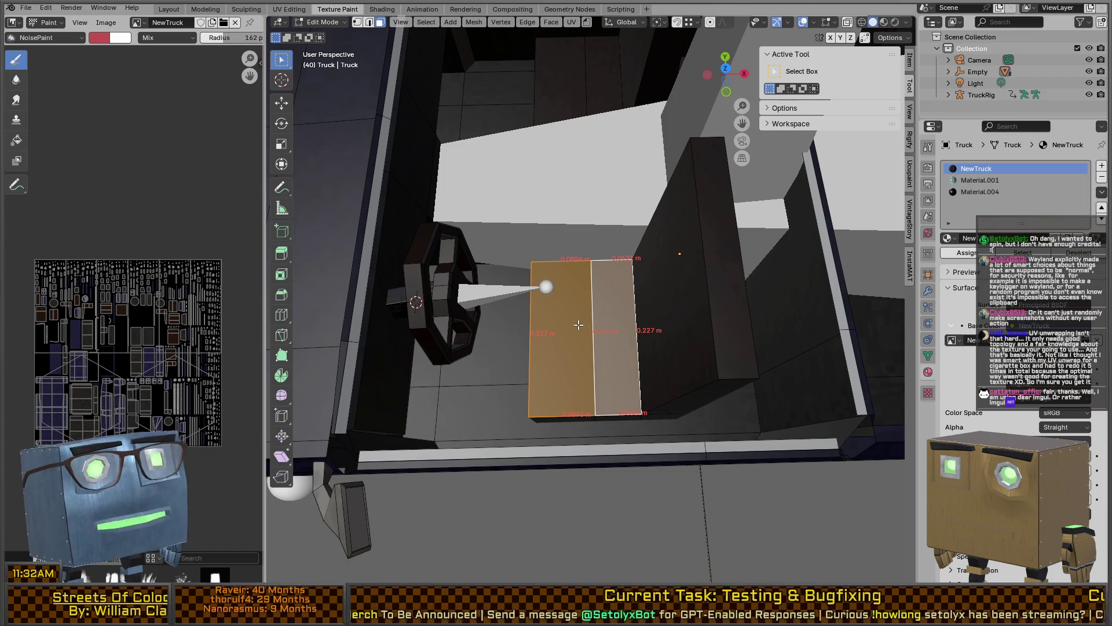
- Dissolve the edge shared by the two cab floor faces
{"action": "key", "text": "2"}
{"action": "left_click", "coordinate": [589, 328]}
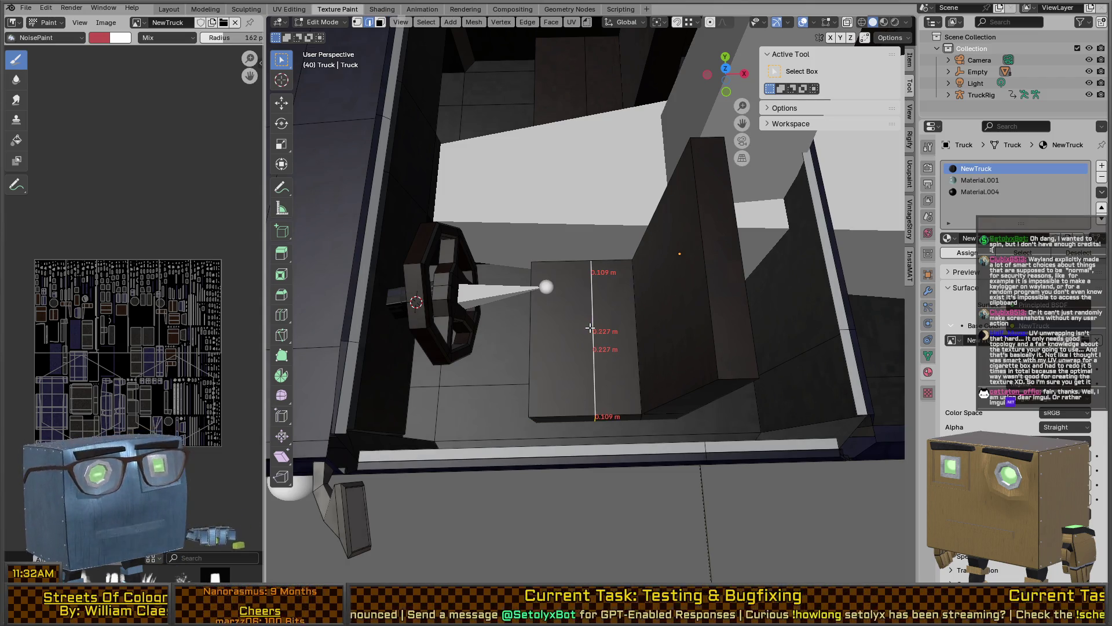
{"action": "key", "text": "x"}
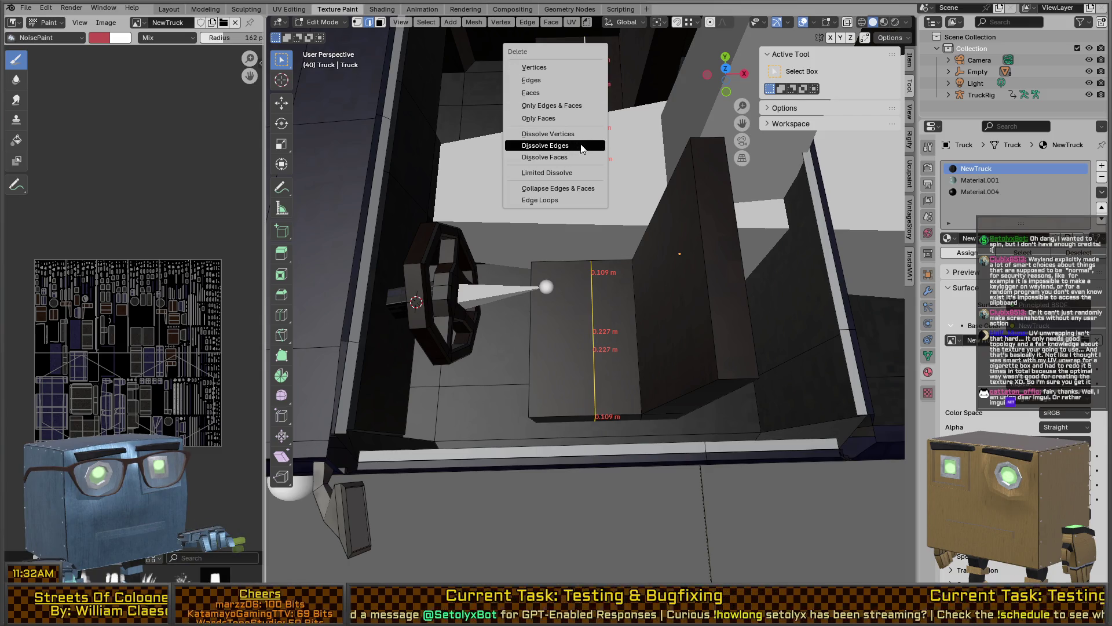
{"action": "left_click", "coordinate": [556, 148]}
{"action": "mouse_move", "coordinate": [552, 320]}
{"action": "middle_mouse_down"}
{"action": "mouse_move", "coordinate": [658, 295]}
{"action": "mouse_move", "coordinate": [665, 220]}
{"action": "mouse_move", "coordinate": [581, 365]}
{"action": "middle_mouse_up"}
- In face mode, select two cab floor faces and the dark seat panel
{"action": "key", "text": "3"}
{"action": "left_click", "coordinate": [596, 394]}
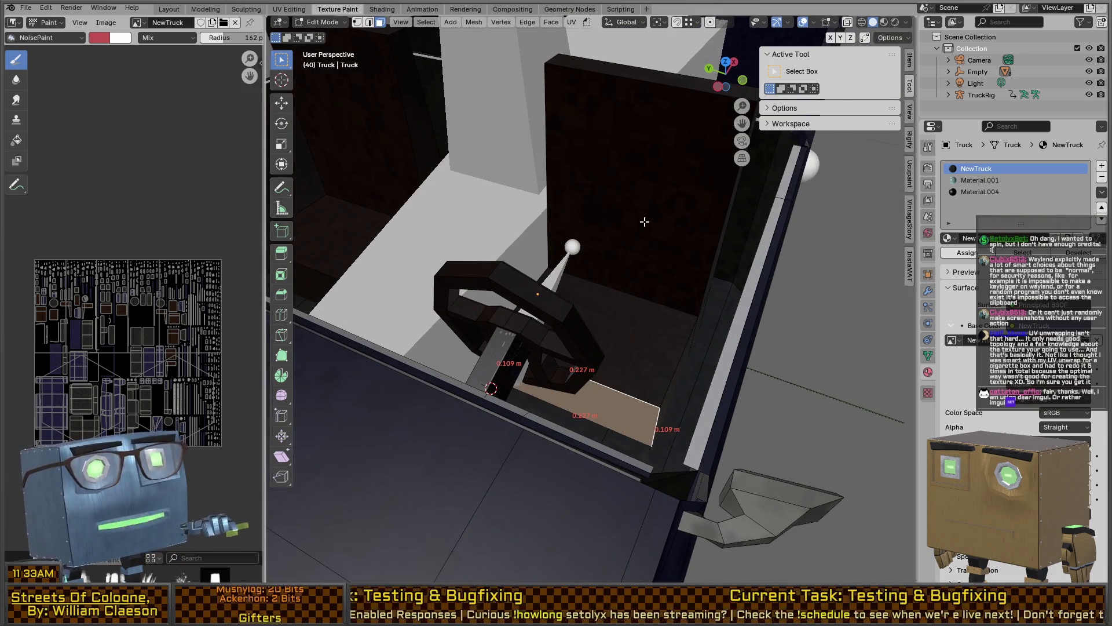
{"action": "mouse_move", "coordinate": [645, 221]}
{"action": "middle_mouse_down"}
{"action": "mouse_move", "coordinate": [626, 241]}
{"action": "mouse_move", "coordinate": [598, 232]}
{"action": "mouse_move", "coordinate": [464, 330]}
{"action": "middle_mouse_up"}
{"action": "left_click", "coordinate": [470, 339], "text": "shift"}
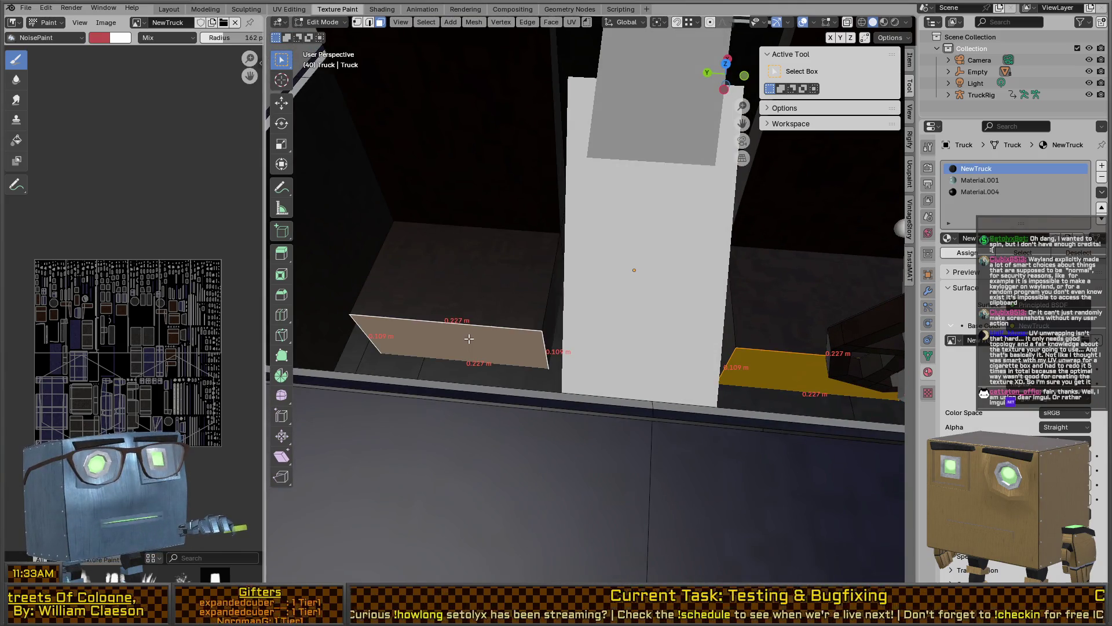
{"action": "mouse_move", "coordinate": [761, 274]}
{"action": "middle_mouse_down"}
{"action": "mouse_move", "coordinate": [678, 253]}
{"action": "mouse_move", "coordinate": [663, 172]}
{"action": "mouse_move", "coordinate": [699, 273]}
{"action": "mouse_move", "coordinate": [658, 278]}
{"action": "mouse_move", "coordinate": [656, 319]}
{"action": "middle_mouse_up"}
{"action": "left_click", "coordinate": [601, 350], "text": "shift"}
{"action": "middle_click_drag", "start_coordinate": [601, 349], "coordinate": [637, 338]}
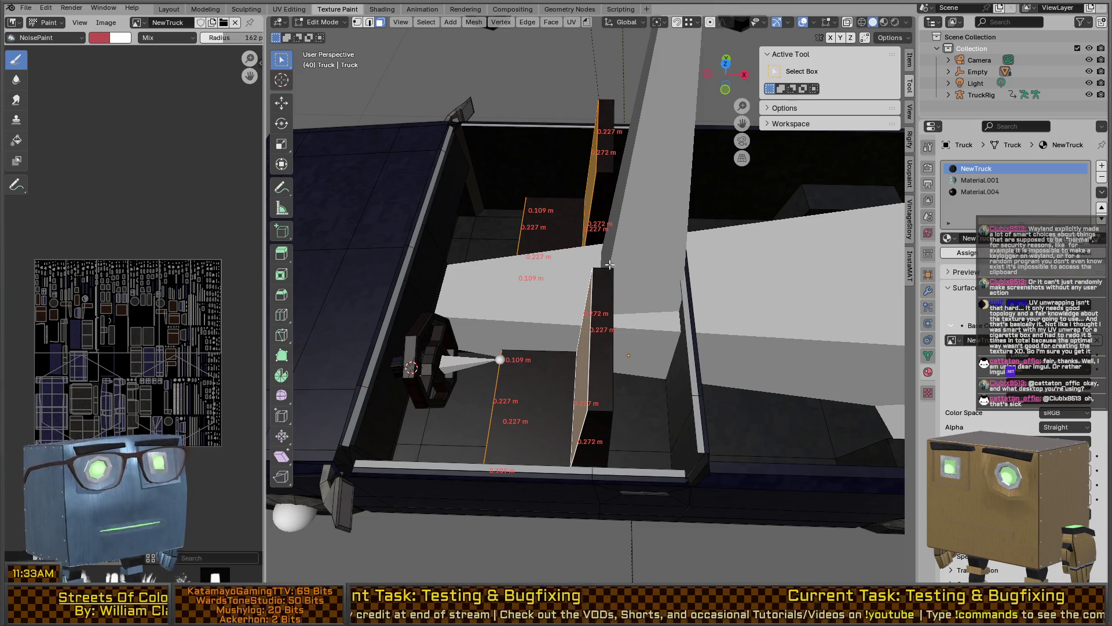
- Select the seat box's top face and side face
{"action": "scroll", "coordinate": [661, 248], "scroll_direction": "down", "scroll_amount": 5}
{"action": "scroll", "coordinate": [587, 336], "scroll_direction": "up", "scroll_amount": 5}
{"action": "mouse_move", "coordinate": [586, 336]}
{"action": "middle_mouse_down"}
{"action": "mouse_move", "coordinate": [574, 309]}
{"action": "mouse_move", "coordinate": [618, 360]}
{"action": "middle_mouse_up"}
{"action": "left_click", "coordinate": [574, 309]}
{"action": "mouse_move", "coordinate": [529, 381]}
{"action": "middle_mouse_down"}
{"action": "mouse_move", "coordinate": [558, 427]}
{"action": "mouse_move", "coordinate": [608, 394]}
{"action": "mouse_move", "coordinate": [654, 394]}
{"action": "mouse_move", "coordinate": [631, 417]}
{"action": "mouse_move", "coordinate": [556, 429]}
{"action": "middle_mouse_up"}
{"action": "left_click", "coordinate": [557, 427], "text": "shift"}
- Shift the selected seat box faces along X, then add the middle face in wireframe and shift again
{"action": "key", "text": "g"}
{"action": "key", "text": "x"}
{"action": "left_click", "coordinate": [649, 399]}
{"action": "key", "text": "shift+z"}
{"action": "left_click", "coordinate": [527, 435], "text": "shift"}
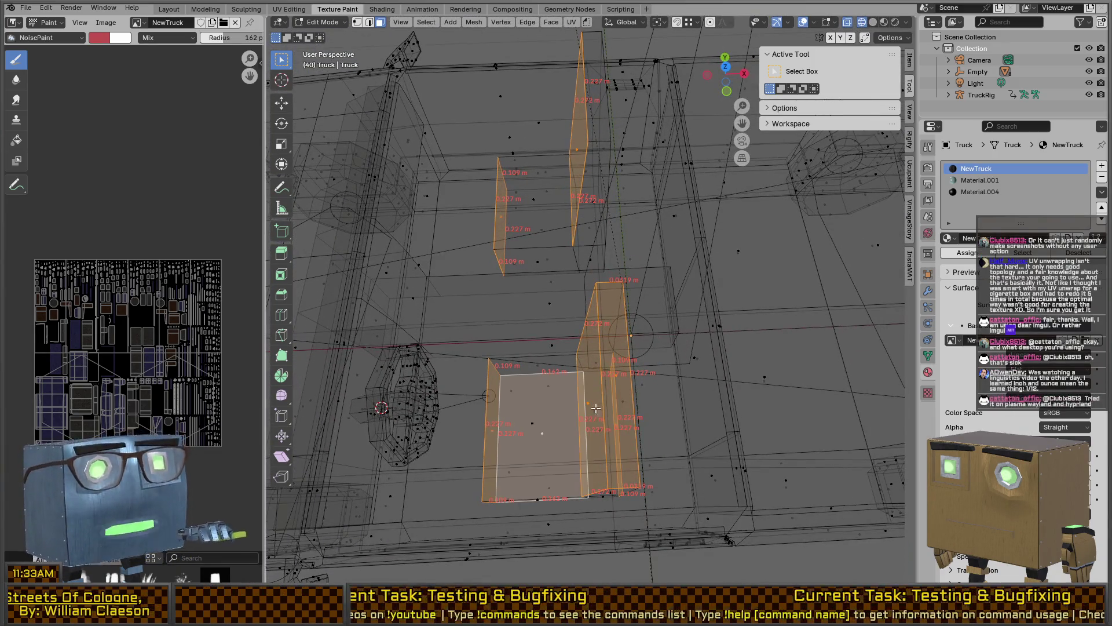
{"action": "key", "text": "g"}
{"action": "key", "text": "x"}
{"action": "left_click", "coordinate": [606, 403]}
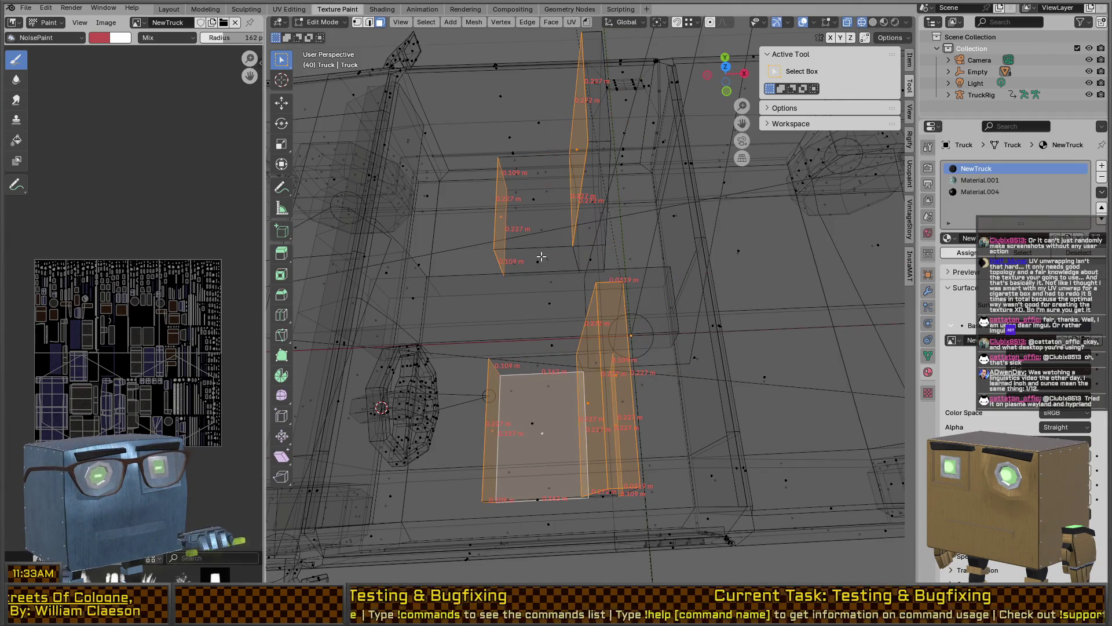
- Select a small top face and its adjoining vertical face, then move them along X in solid view
{"action": "left_click", "coordinate": [537, 259], "text": "shift"}
{"action": "left_click", "coordinate": [538, 229], "text": "shift"}
{"action": "key", "text": "z"}
{"action": "left_click", "coordinate": [586, 256]}
{"action": "key", "text": "g"}
{"action": "key", "text": "x"}
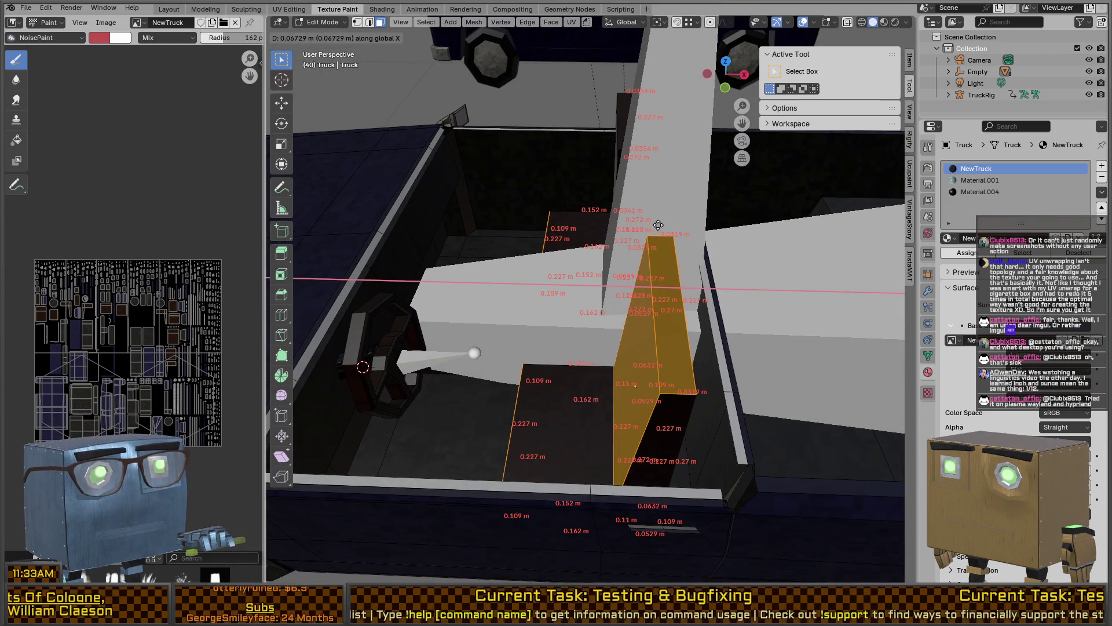
{"action": "left_click", "coordinate": [637, 243]}
- Nudge the divider faces along X three more times to their final position
{"action": "mouse_move", "coordinate": [637, 243]}
{"action": "middle_mouse_down"}
{"action": "mouse_move", "coordinate": [619, 254]}
{"action": "mouse_move", "coordinate": [579, 241]}
{"action": "mouse_move", "coordinate": [608, 236]}
{"action": "mouse_move", "coordinate": [585, 283]}
{"action": "middle_mouse_up"}
{"action": "key", "text": "g"}
{"action": "key", "text": "x"}
{"action": "left_click", "coordinate": [563, 290]}
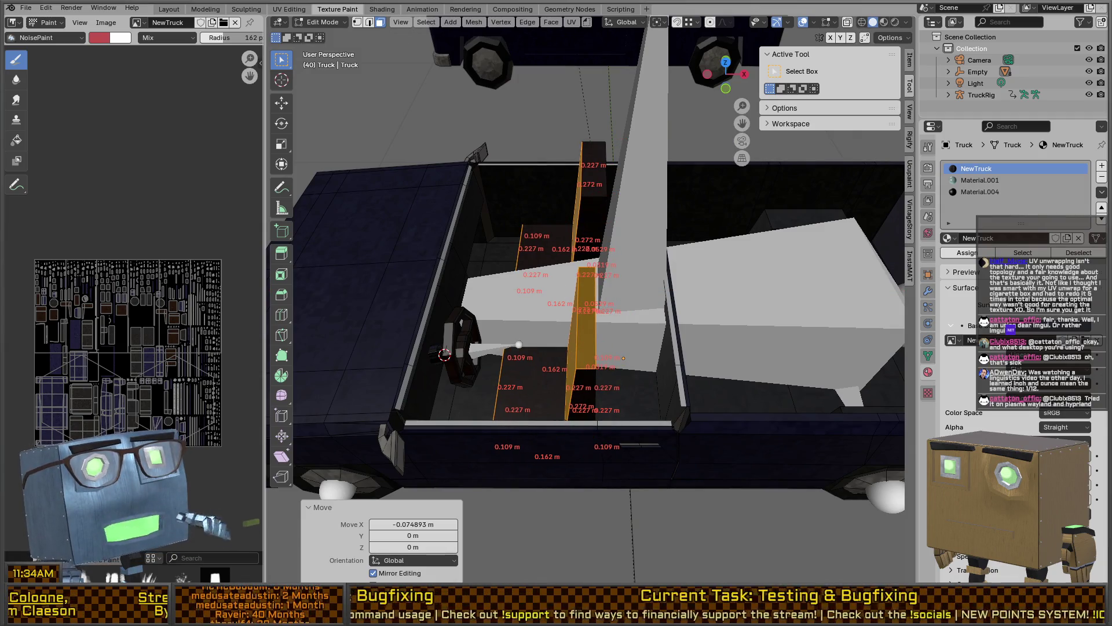
{"action": "mouse_move", "coordinate": [563, 290]}
{"action": "middle_mouse_down"}
{"action": "mouse_move", "coordinate": [539, 194]}
{"action": "mouse_move", "coordinate": [542, 237]}
{"action": "mouse_move", "coordinate": [529, 241]}
{"action": "mouse_move", "coordinate": [576, 186]}
{"action": "mouse_move", "coordinate": [563, 293]}
{"action": "mouse_move", "coordinate": [561, 216]}
{"action": "mouse_move", "coordinate": [573, 266]}
{"action": "mouse_move", "coordinate": [514, 236]}
{"action": "mouse_move", "coordinate": [532, 265]}
{"action": "mouse_move", "coordinate": [526, 293]}
{"action": "mouse_move", "coordinate": [589, 272]}
{"action": "mouse_move", "coordinate": [582, 283]}
{"action": "mouse_move", "coordinate": [597, 297]}
{"action": "mouse_move", "coordinate": [664, 299]}
{"action": "mouse_move", "coordinate": [593, 303]}
{"action": "middle_mouse_up"}
{"action": "key", "text": "g"}
{"action": "key", "text": "x"}
{"action": "left_click", "coordinate": [553, 241]}
{"action": "key", "text": "g"}
{"action": "key", "text": "x"}
{"action": "left_click", "coordinate": [551, 243]}
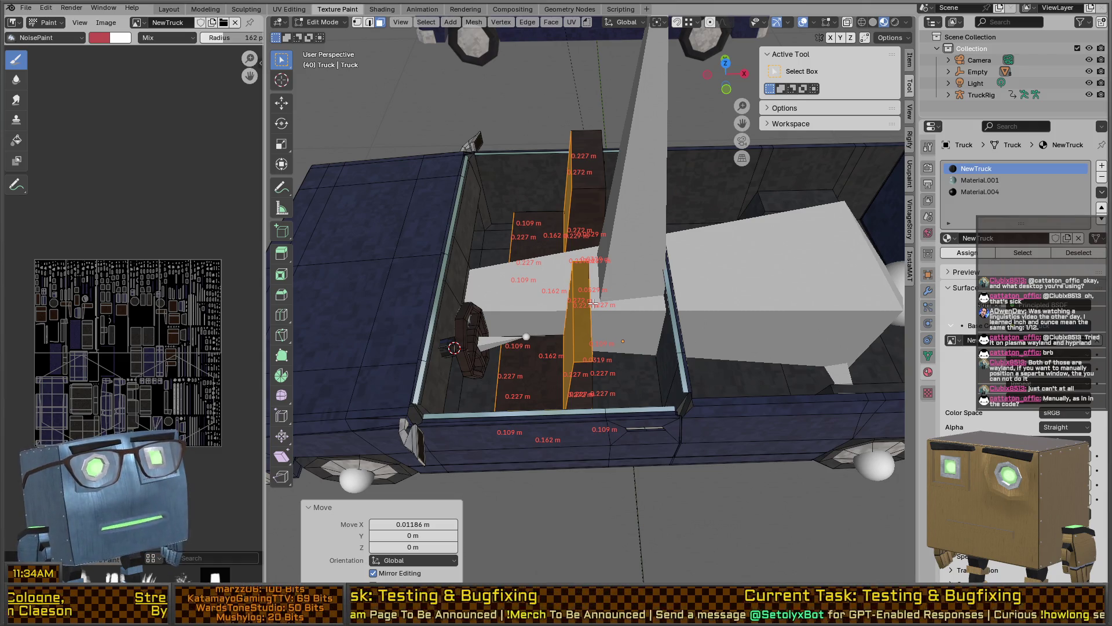
{"action": "scroll", "coordinate": [597, 210], "scroll_direction": "down", "scroll_amount": 3}
- Orbit the truck and briefly switch to Object Mode before returning to Edit Mode
{"action": "middle_click_drag", "start_coordinate": [596, 210], "coordinate": [686, 182]}
{"action": "key", "text": "Tab"}
{"action": "scroll", "coordinate": [686, 182], "scroll_direction": "up", "scroll_amount": 6}
{"action": "key", "text": "Tab"}
{"action": "scroll", "coordinate": [704, 238], "scroll_direction": "down", "scroll_amount": 3}
- Orbit past the bed and seats, then return to Object Mode facing the windshield
{"action": "mouse_move", "coordinate": [705, 237]}
{"action": "middle_mouse_down"}
{"action": "mouse_move", "coordinate": [683, 249]}
{"action": "mouse_move", "coordinate": [678, 232]}
{"action": "mouse_move", "coordinate": [696, 269]}
{"action": "mouse_move", "coordinate": [744, 270]}
{"action": "mouse_move", "coordinate": [700, 296]}
{"action": "middle_mouse_up"}
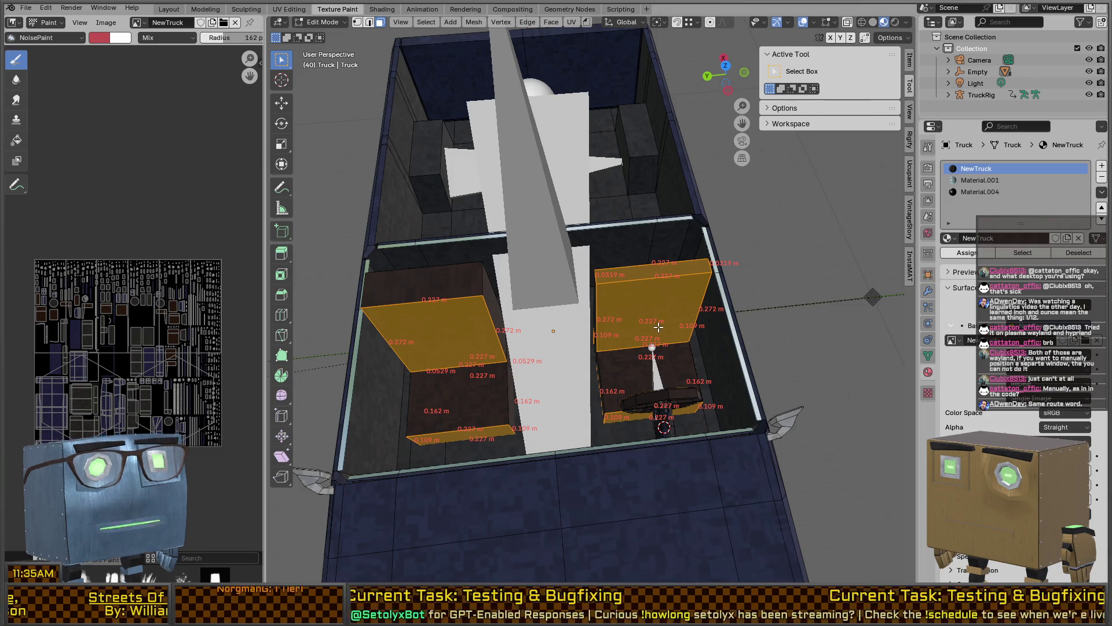
{"action": "mouse_move", "coordinate": [659, 328]}
{"action": "middle_mouse_down"}
{"action": "mouse_move", "coordinate": [566, 338]}
{"action": "mouse_move", "coordinate": [513, 321]}
{"action": "mouse_move", "coordinate": [557, 359]}
{"action": "mouse_move", "coordinate": [574, 348]}
{"action": "middle_mouse_up"}
{"action": "key", "text": "Tab"}
{"action": "scroll", "coordinate": [568, 315], "scroll_direction": "up", "scroll_amount": 4}
{"action": "middle_click_drag", "start_coordinate": [638, 317], "coordinate": [645, 283]}
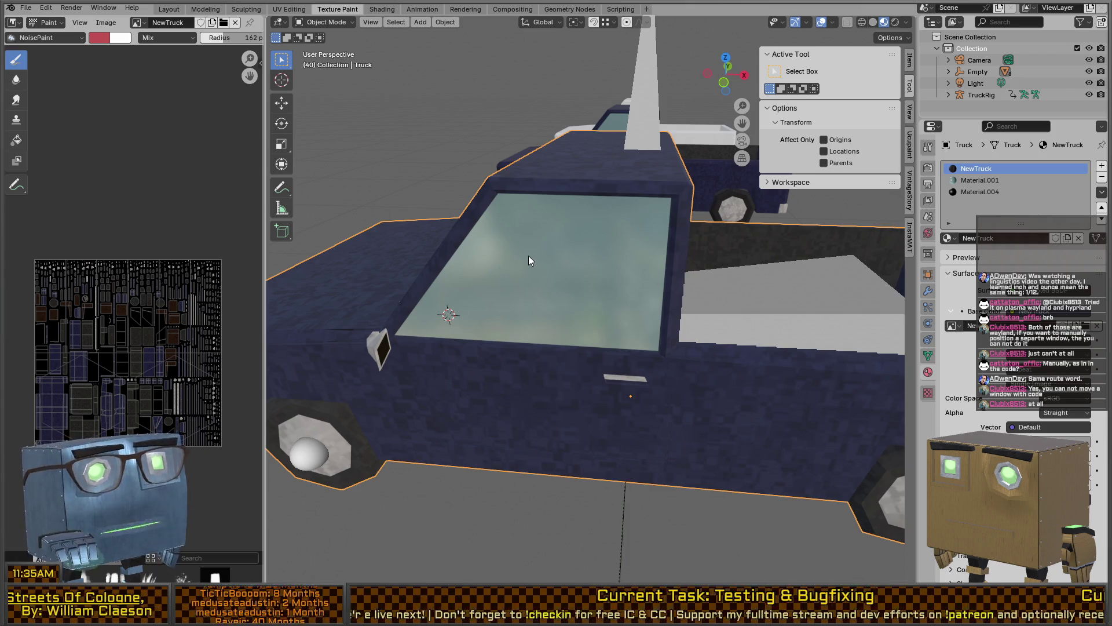
{"action": "scroll", "coordinate": [564, 247], "scroll_direction": "up", "scroll_amount": 8}
{"action": "mouse_move", "coordinate": [582, 248]}
{"action": "middle_mouse_down"}
{"action": "mouse_move", "coordinate": [648, 241]}
{"action": "mouse_move", "coordinate": [537, 286]}
{"action": "mouse_move", "coordinate": [559, 259]}
{"action": "mouse_move", "coordinate": [895, 333]}
{"action": "middle_mouse_up"}
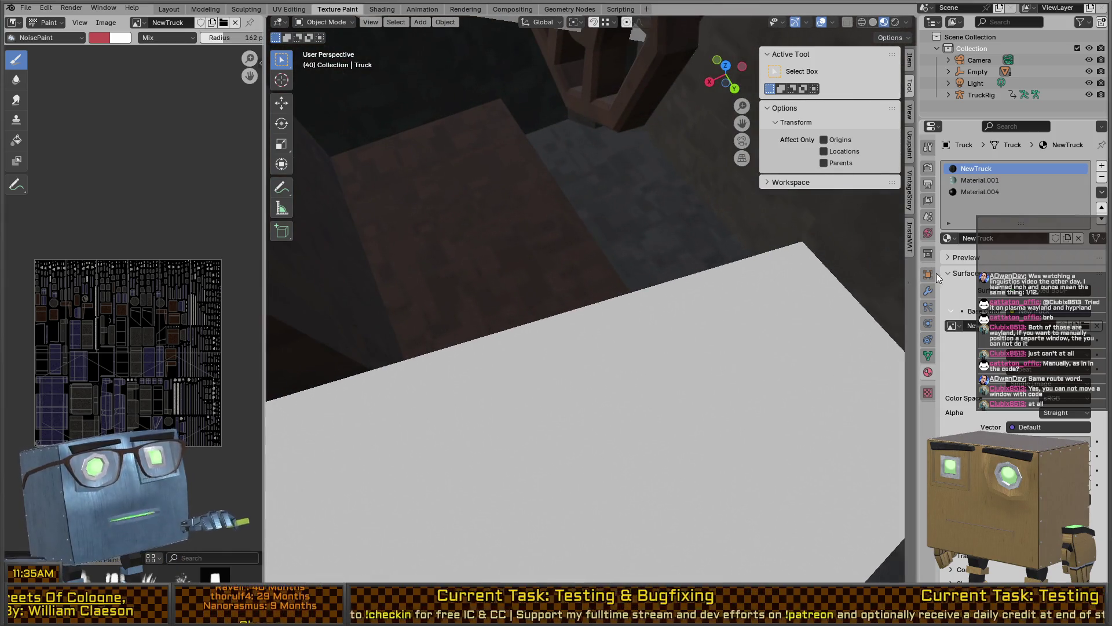
{"action": "mouse_move", "coordinate": [590, 339]}
{"action": "middle_mouse_down"}
{"action": "mouse_move", "coordinate": [808, 326]}
{"action": "mouse_move", "coordinate": [596, 311]}
{"action": "mouse_move", "coordinate": [596, 345]}
{"action": "mouse_move", "coordinate": [626, 324]}
{"action": "middle_mouse_up"}
{"action": "mouse_move", "coordinate": [765, 315]}
{"action": "middle_mouse_down"}
{"action": "mouse_move", "coordinate": [638, 280]}
{"action": "mouse_move", "coordinate": [665, 274]}
{"action": "mouse_move", "coordinate": [775, 332]}
{"action": "middle_mouse_up"}
{"action": "scroll", "coordinate": [634, 277], "scroll_direction": "down", "scroll_amount": 5}
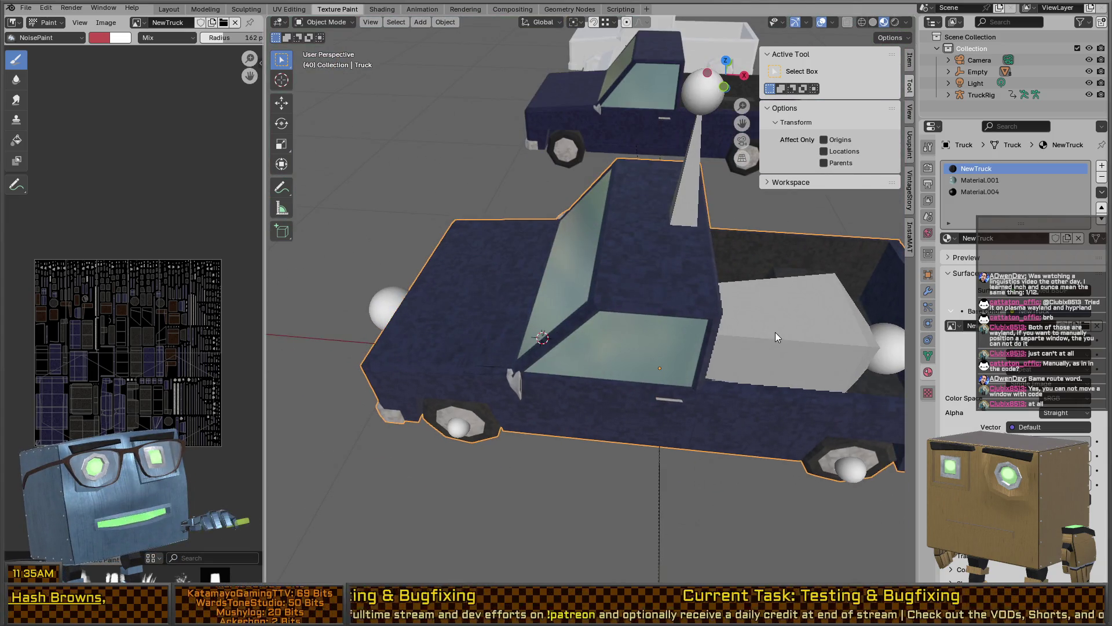
{"action": "left_click", "coordinate": [776, 332], "text": "shift"}
{"action": "mouse_move", "coordinate": [600, 253]}
{"action": "middle_mouse_down"}
{"action": "mouse_move", "coordinate": [620, 263]}
{"action": "mouse_move", "coordinate": [617, 277]}
{"action": "middle_mouse_up"}
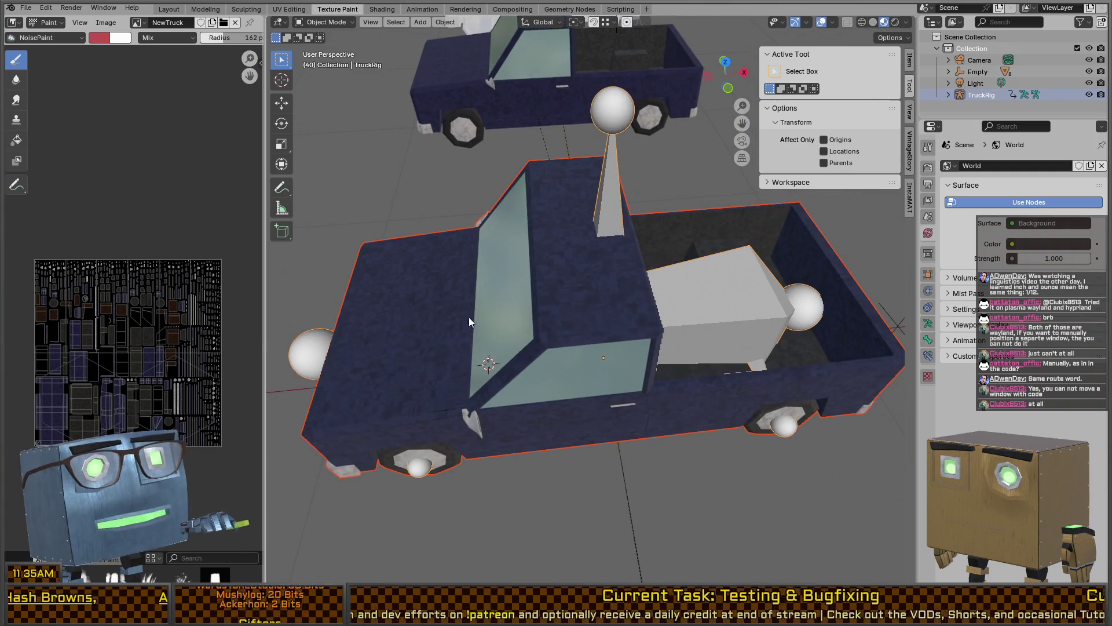
{"action": "left_click", "coordinate": [461, 335]}
{"action": "middle_click_drag", "start_coordinate": [714, 292], "coordinate": [606, 268]}
{"action": "scroll", "coordinate": [606, 270], "scroll_direction": "up", "scroll_amount": 3}
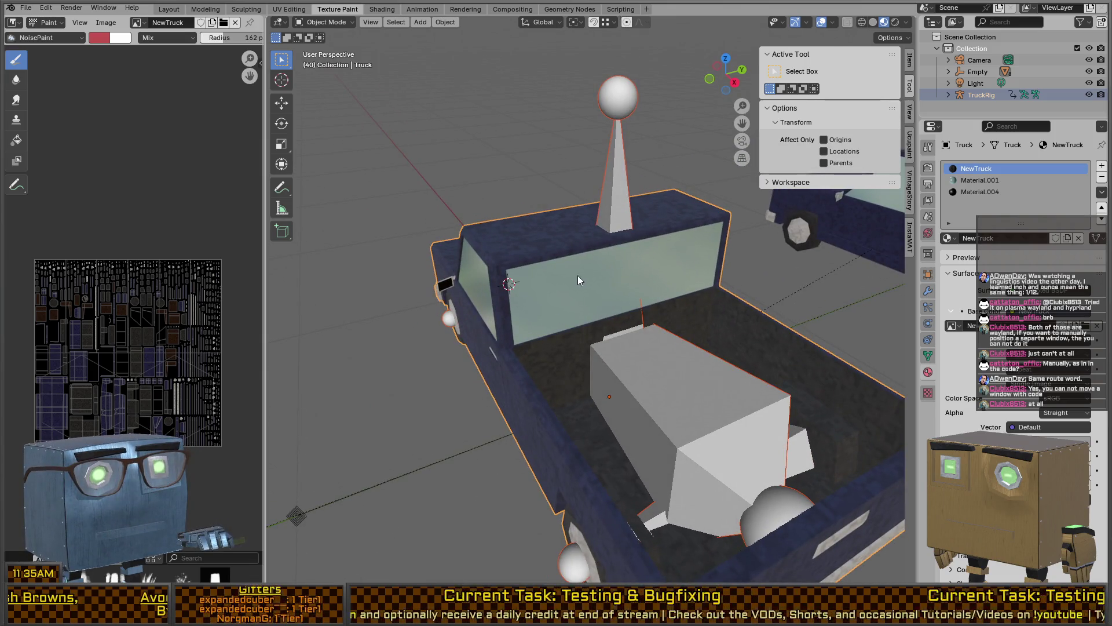
{"action": "mouse_move", "coordinate": [506, 281]}
{"action": "middle_mouse_down"}
{"action": "mouse_move", "coordinate": [558, 251]}
{"action": "mouse_move", "coordinate": [625, 255]}
{"action": "mouse_move", "coordinate": [588, 273]}
{"action": "middle_mouse_up"}
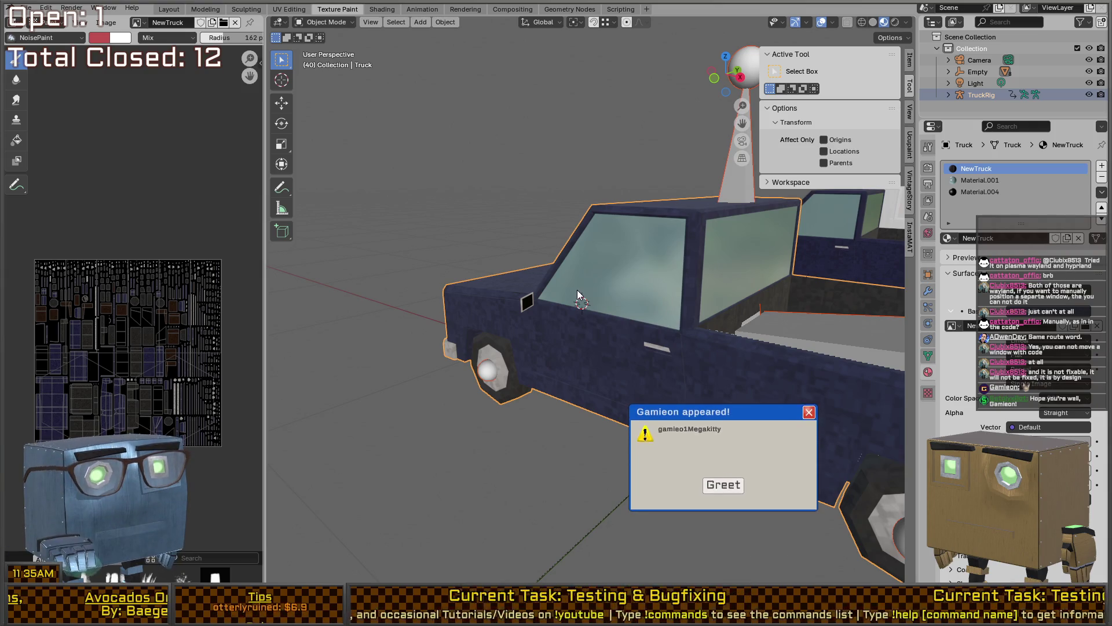
{"action": "mouse_move", "coordinate": [651, 282]}
{"action": "middle_mouse_down"}
{"action": "mouse_move", "coordinate": [620, 310]}
{"action": "mouse_move", "coordinate": [594, 305]}
{"action": "mouse_move", "coordinate": [646, 307]}
{"action": "mouse_move", "coordinate": [618, 298]}
{"action": "middle_mouse_up"}
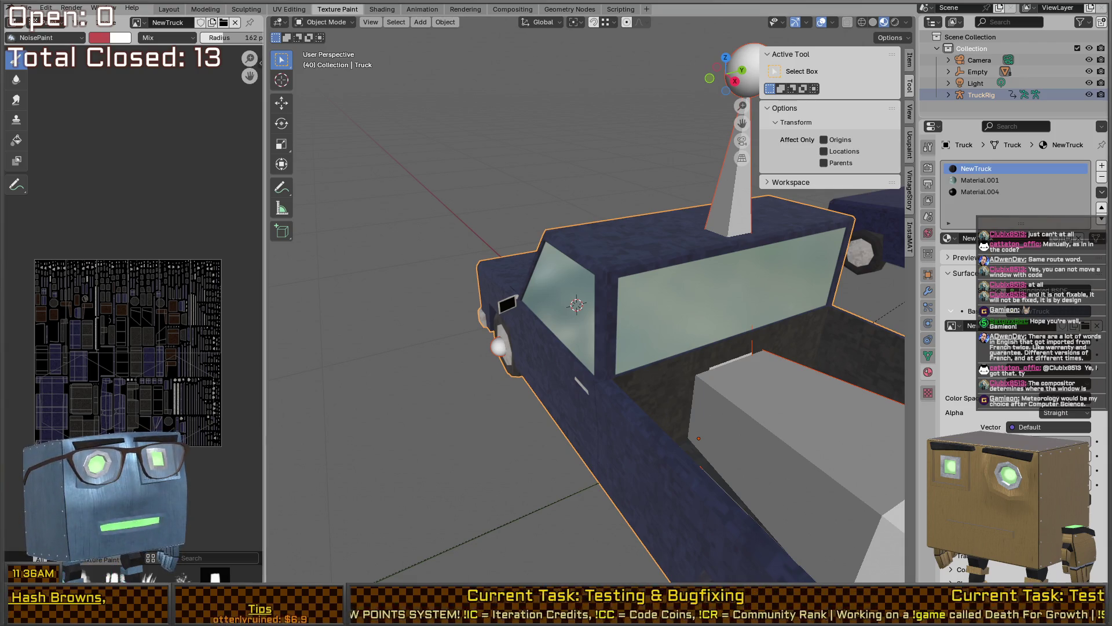
- Zoom and orbit out to the whole truck, bring up Quick Favorites, then switch to Unity
{"action": "scroll", "coordinate": [650, 326], "scroll_direction": "down", "scroll_amount": 5}
{"action": "mouse_move", "coordinate": [650, 326]}
{"action": "middle_mouse_down"}
{"action": "mouse_move", "coordinate": [576, 344]}
{"action": "mouse_move", "coordinate": [596, 354]}
{"action": "middle_mouse_up"}
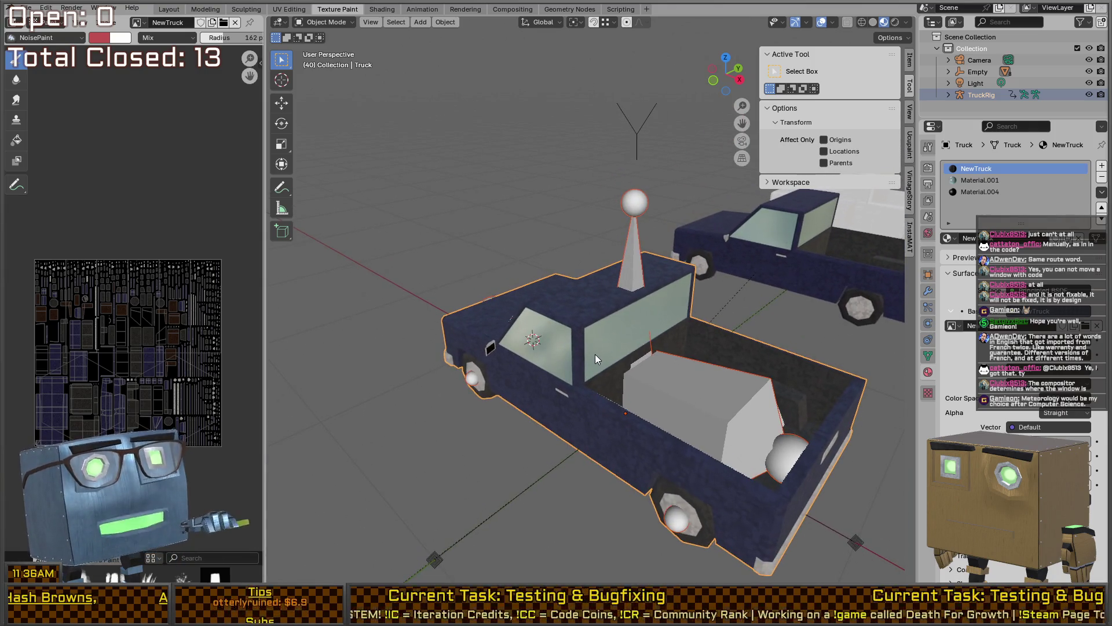
{"action": "key", "text": "q"}
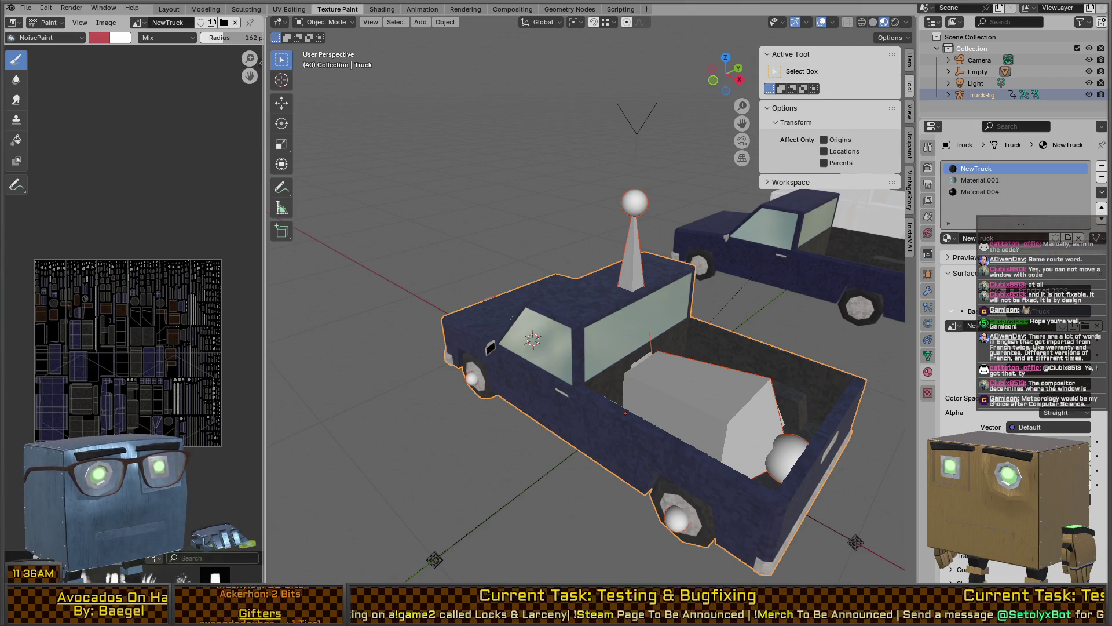
{"action": "key", "text": "alt+Tab"}
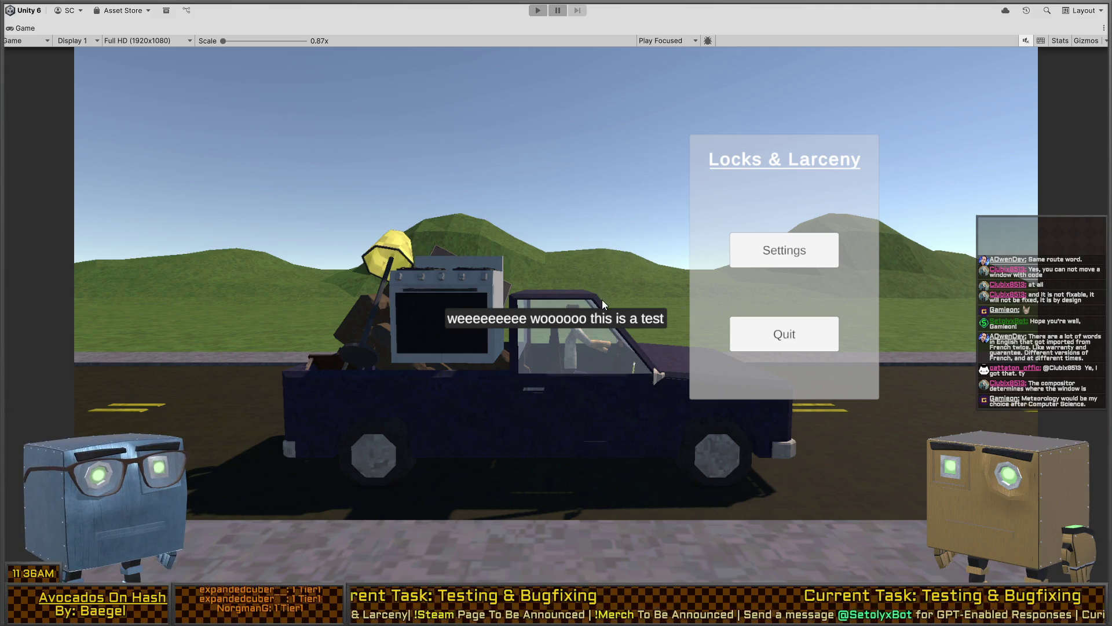
- Restore the full Unity layout, select Truck, and ping its prefab's Truck2 source model
{"action": "key", "text": "shift+space"}
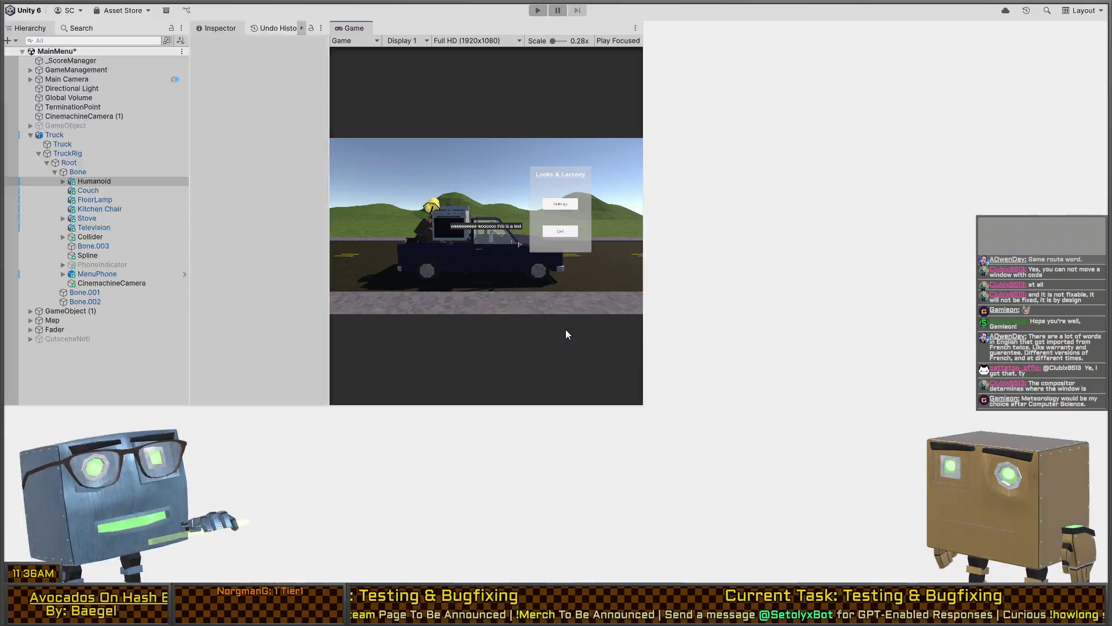
{"action": "mouse_move", "coordinate": [811, 255]}
{"action": "right_mouse_down"}
{"action": "mouse_move", "coordinate": [839, 256]}
{"action": "mouse_move", "coordinate": [838, 245]}
{"action": "mouse_move", "coordinate": [919, 310]}
{"action": "right_mouse_up"}
{"action": "key", "text": "s"}
{"action": "left_click", "coordinate": [920, 311]}
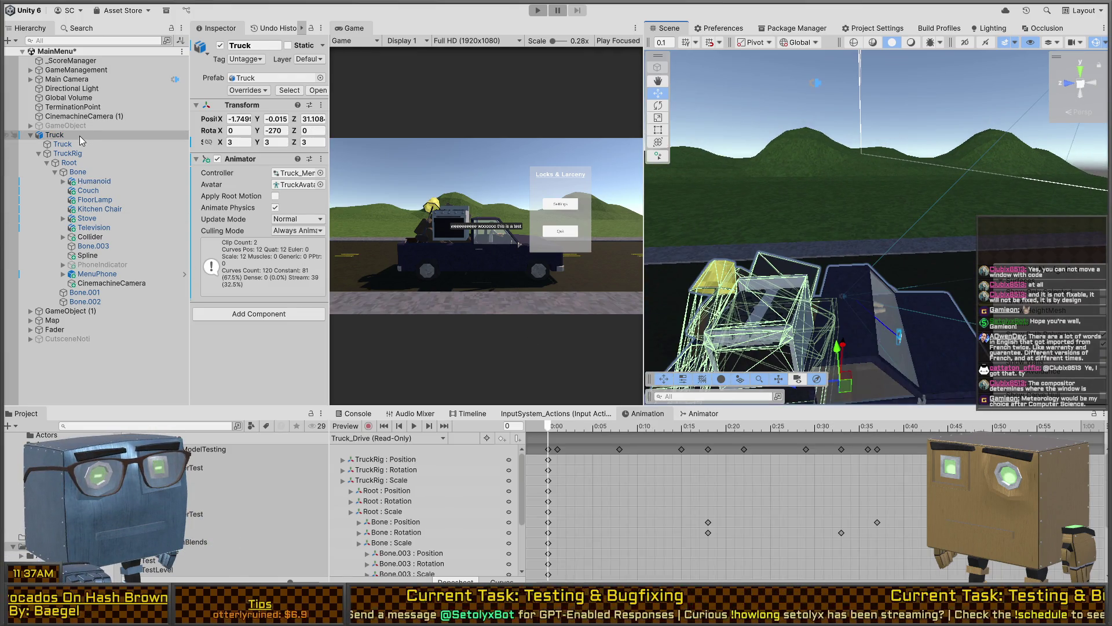
{"action": "left_click", "coordinate": [265, 79]}
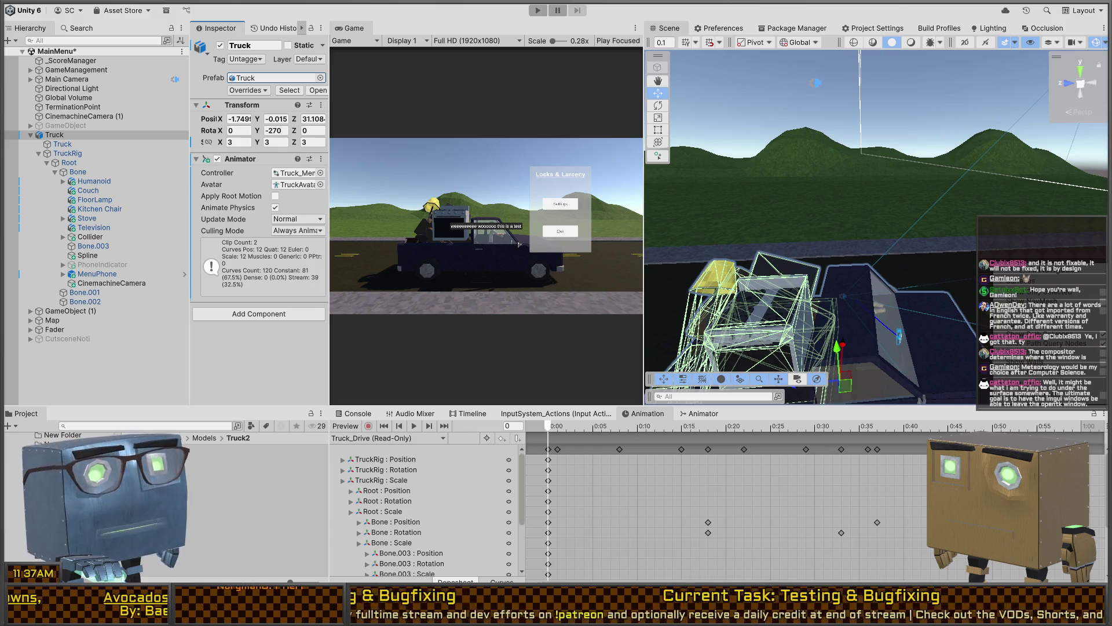
- Look down at the truck, fly the camera out of the cab, and return to Blender
{"action": "mouse_move", "coordinate": [747, 191]}
{"action": "right_mouse_down"}
{"action": "mouse_move", "coordinate": [769, 219]}
{"action": "mouse_move", "coordinate": [710, 232]}
{"action": "mouse_move", "coordinate": [817, 255]}
{"action": "mouse_move", "coordinate": [951, 239]}
{"action": "mouse_move", "coordinate": [941, 226]}
{"action": "right_mouse_up"}
{"action": "key", "text": "s"}
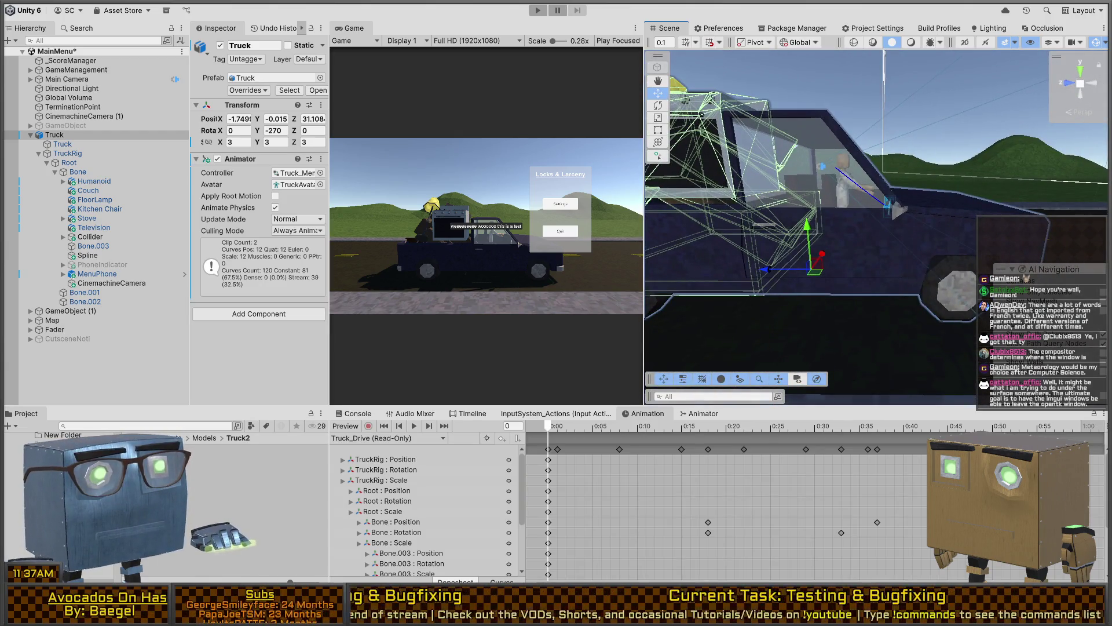
{"action": "key", "text": "alt+Tab"}
{"action": "scroll", "coordinate": [608, 336], "scroll_direction": "up", "scroll_amount": 10}
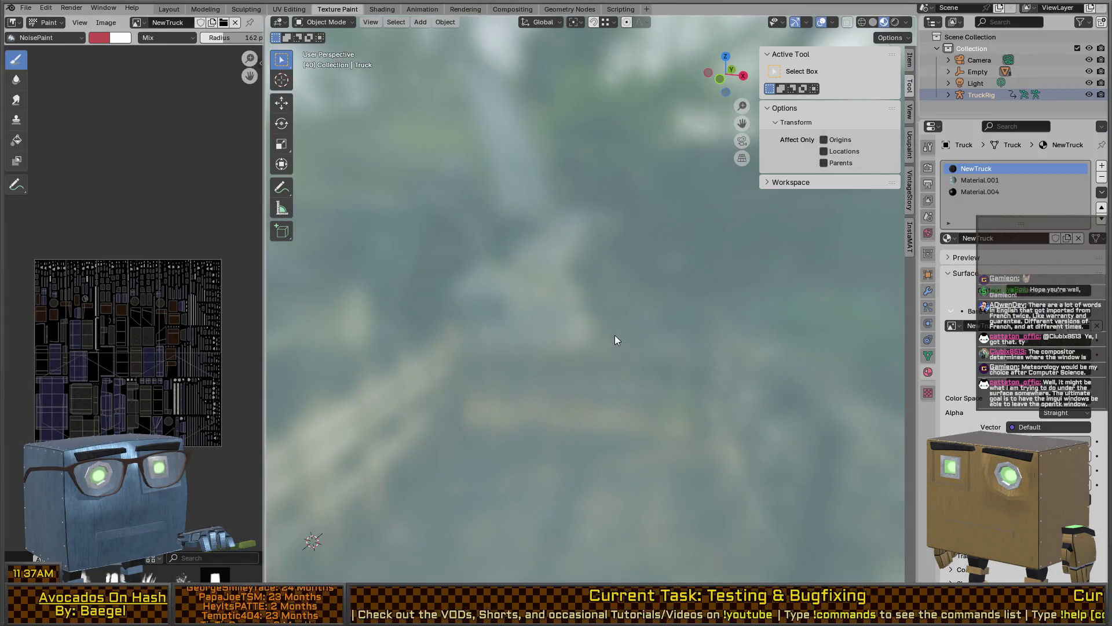
- Zoom out of the texture close-up to a top-down view of the trucks, then return to Unity
{"action": "scroll", "coordinate": [616, 332], "scroll_direction": "down", "scroll_amount": 10}
{"action": "scroll", "coordinate": [791, 316], "scroll_direction": "down", "scroll_amount": 10}
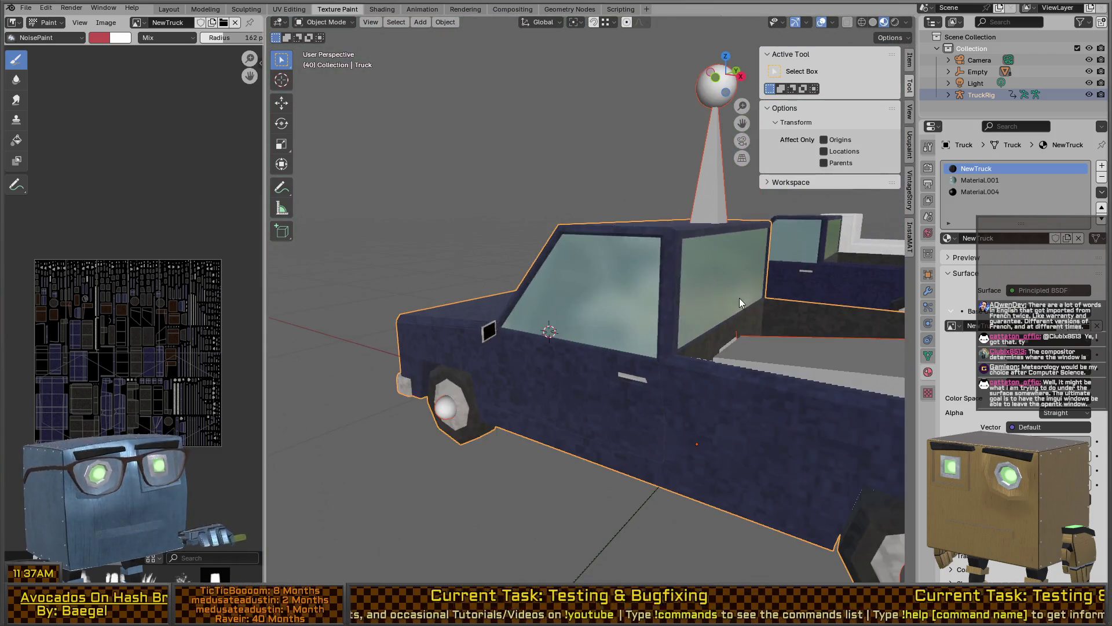
{"action": "scroll", "coordinate": [742, 299], "scroll_direction": "down", "scroll_amount": 5}
{"action": "mouse_move", "coordinate": [698, 280]}
{"action": "middle_mouse_down"}
{"action": "mouse_move", "coordinate": [673, 324]}
{"action": "mouse_move", "coordinate": [613, 327]}
{"action": "middle_mouse_up"}
{"action": "key", "text": "q"}
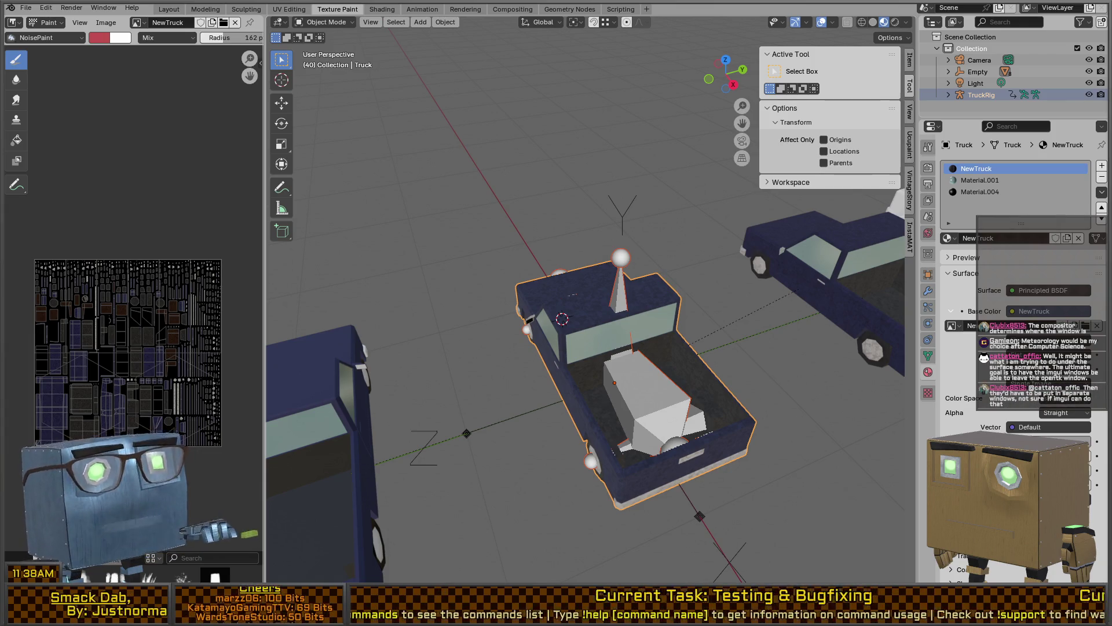
{"action": "key", "text": "alt+Tab"}
{"action": "right_click_drag", "start_coordinate": [840, 249], "coordinate": [848, 247]}
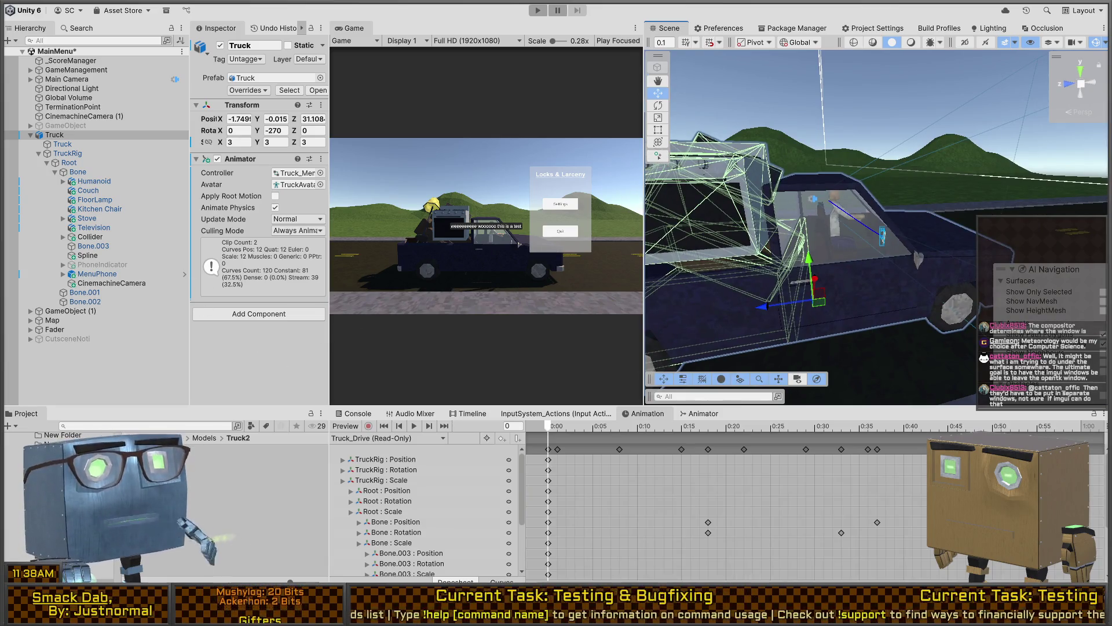
- Check the Truck2 model's import settings, reselect Truck, and browse up to the Models folder
{"action": "left_click", "coordinate": [231, 495]}
{"action": "left_click", "coordinate": [228, 512]}
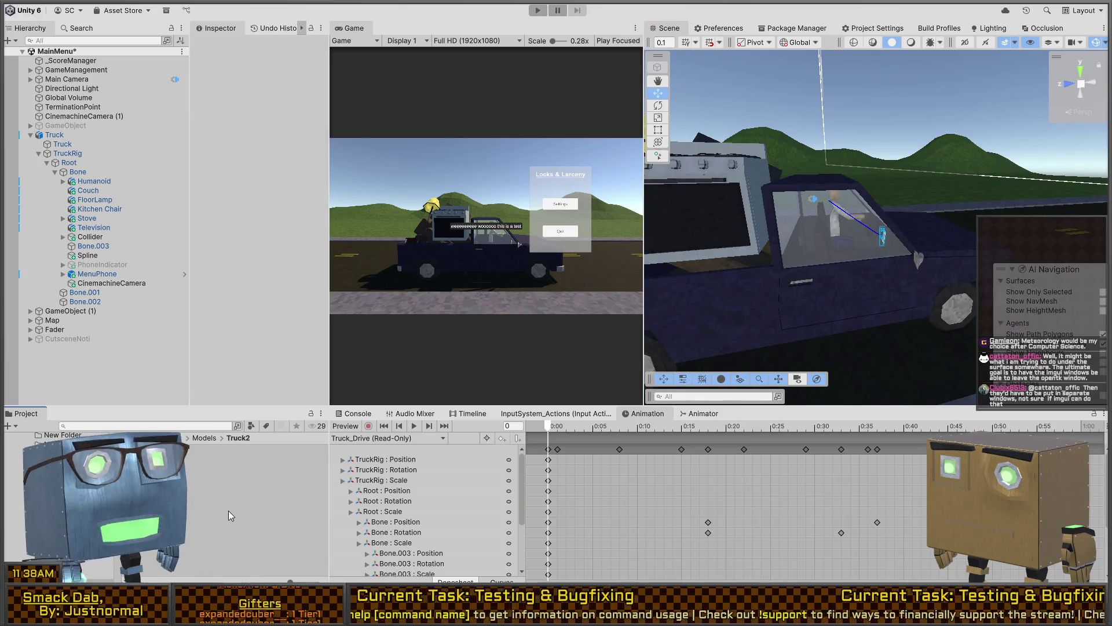
{"action": "left_click", "coordinate": [899, 269]}
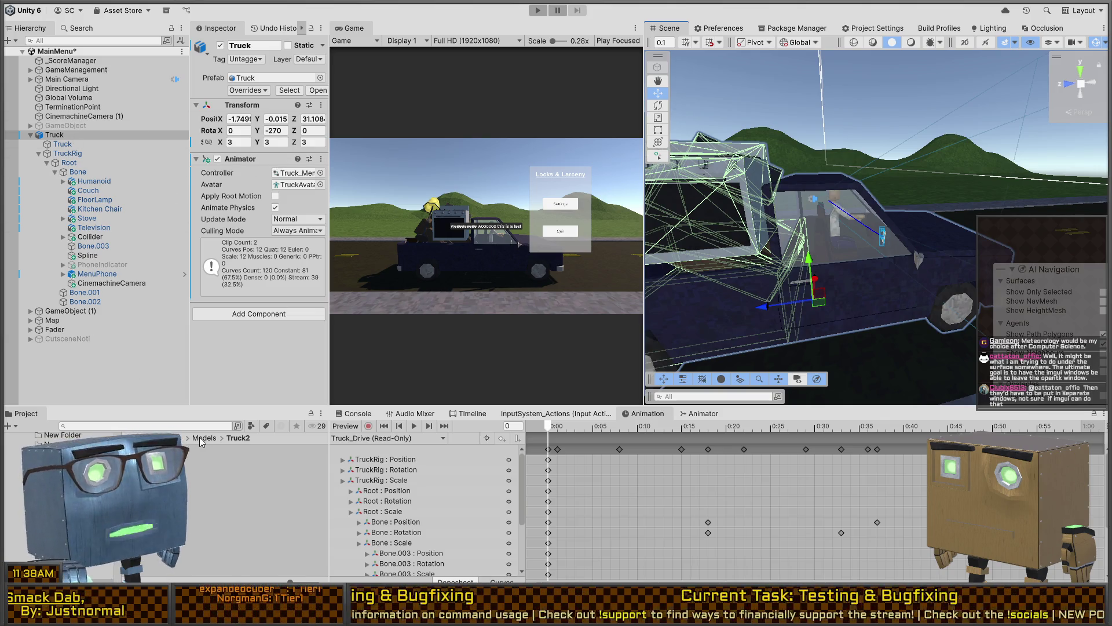
{"action": "key", "text": "alt+Tab"}
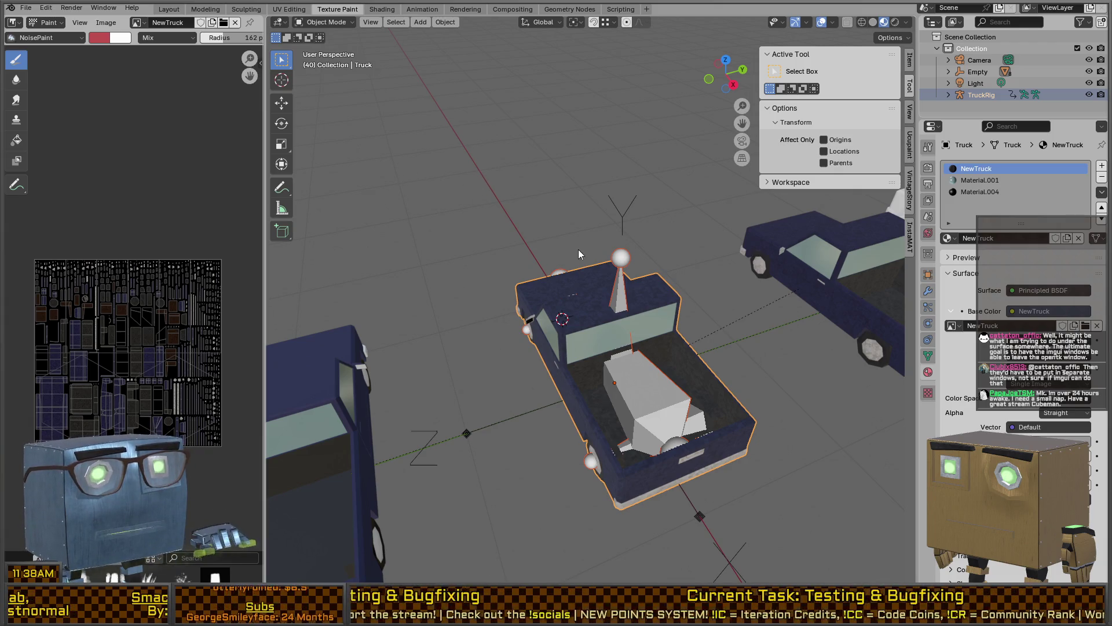
{"action": "key", "text": "alt+Tab"}
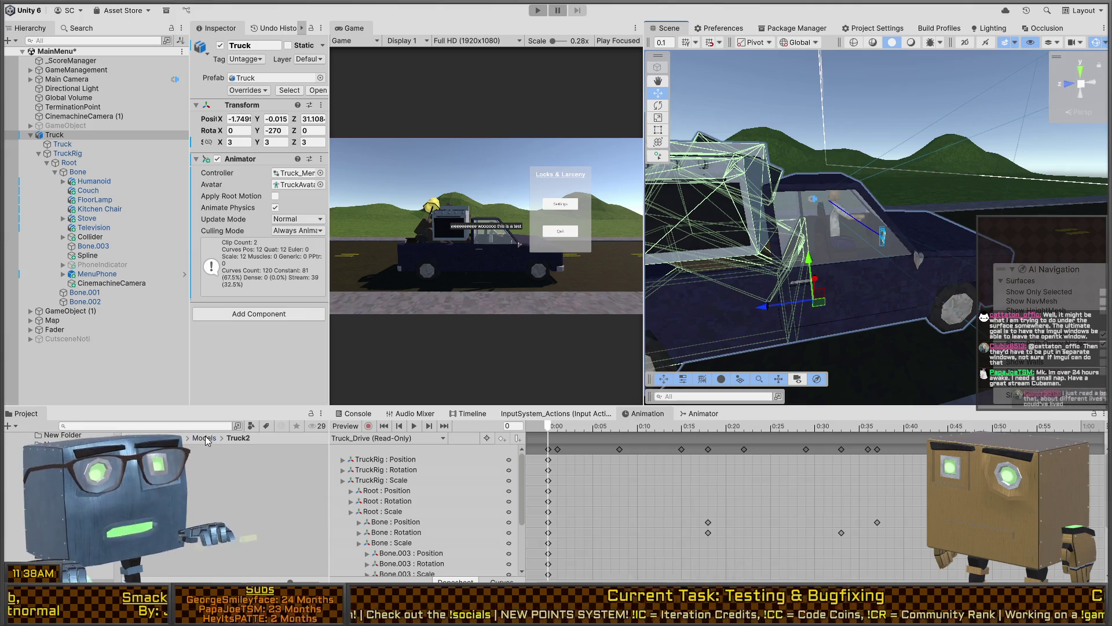
{"action": "left_click", "coordinate": [205, 437]}
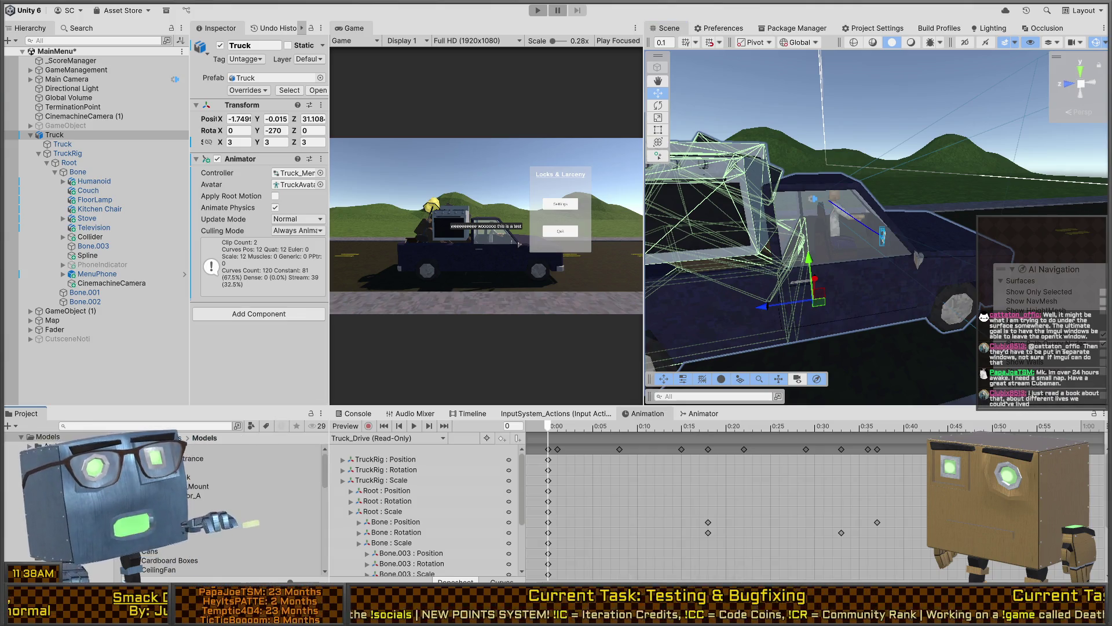
{"action": "key", "text": "alt+Tab"}
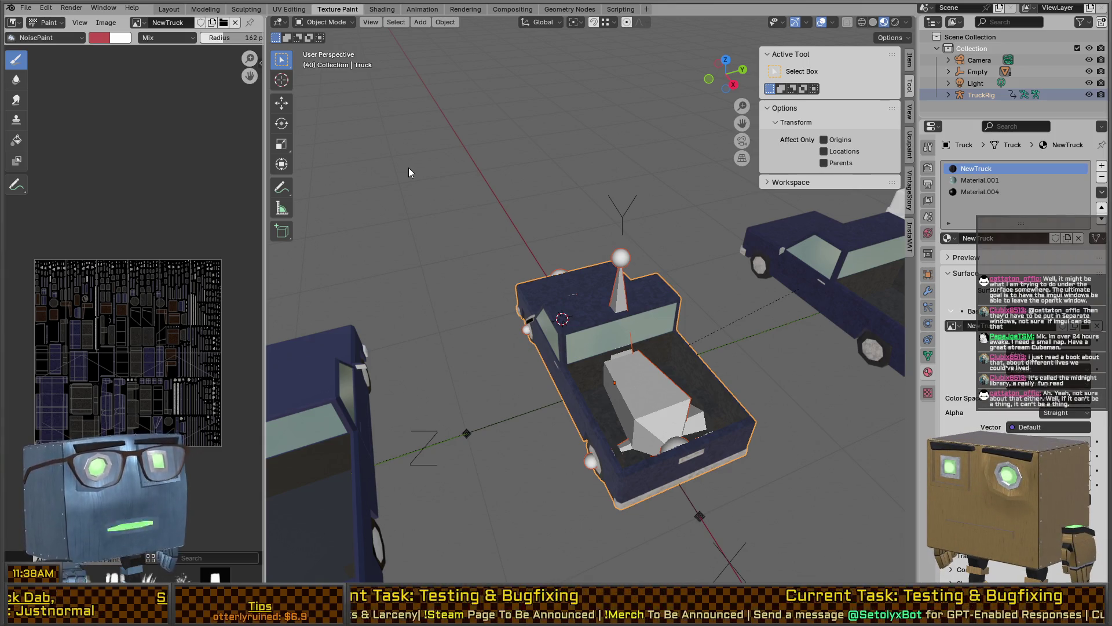
{"action": "key", "text": "alt+Tab"}
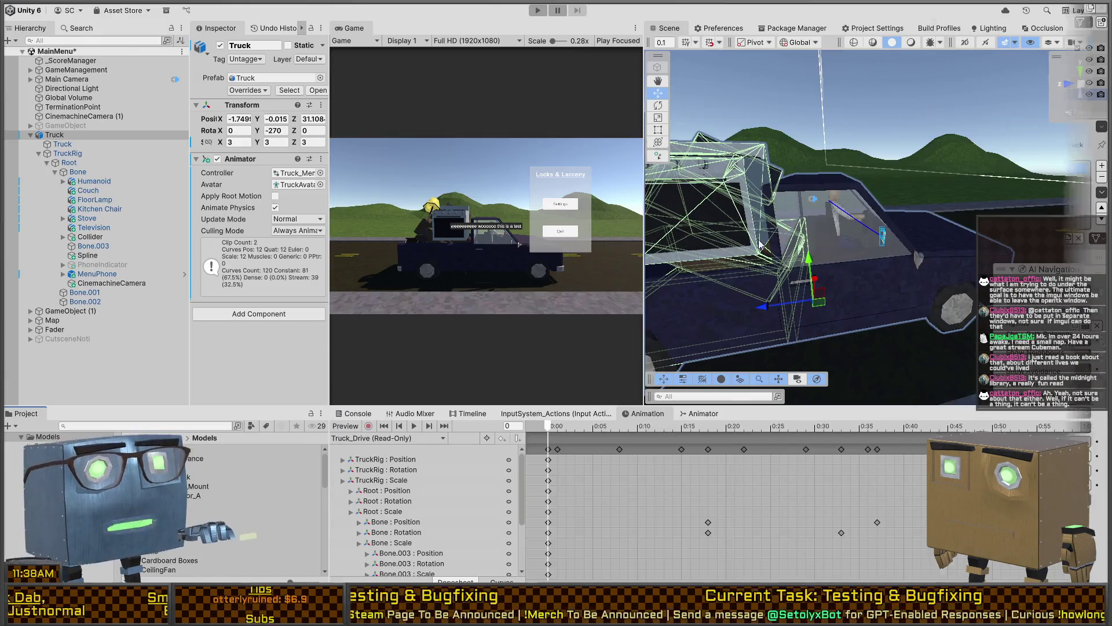
- Fly into the cab and slide the seated Humanoid's Position X from 0.146 to 0.222
{"action": "right_click_drag", "start_coordinate": [913, 241], "coordinate": [892, 251]}
{"action": "left_click", "coordinate": [807, 303]}
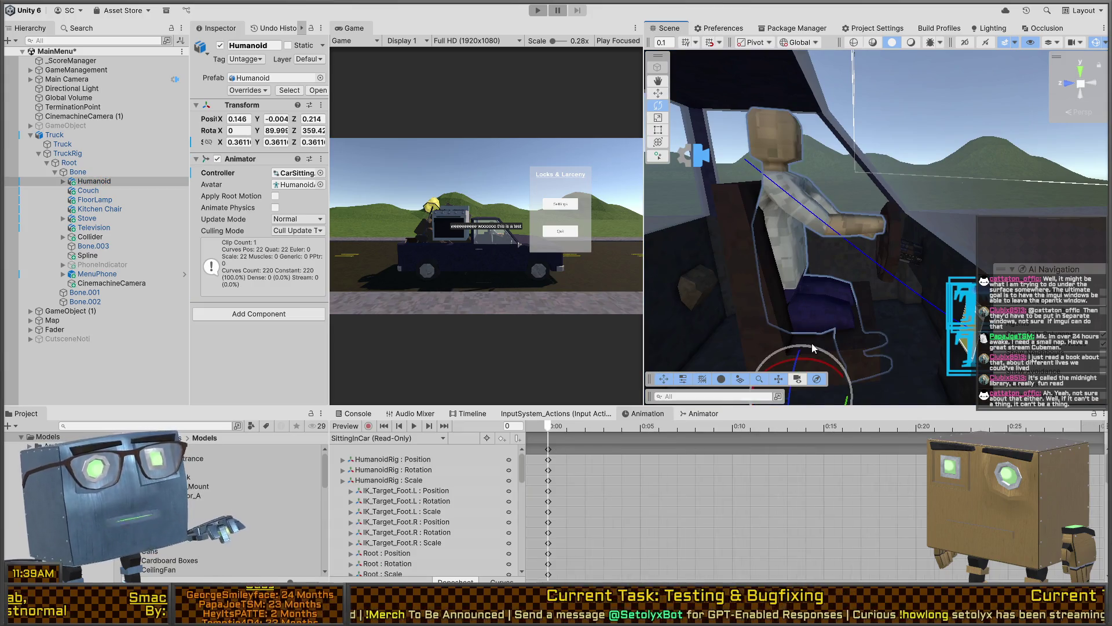
{"action": "middle_click_drag", "start_coordinate": [844, 405], "coordinate": [833, 350]}
{"action": "left_click_drag", "start_coordinate": [781, 329], "coordinate": [810, 332]}
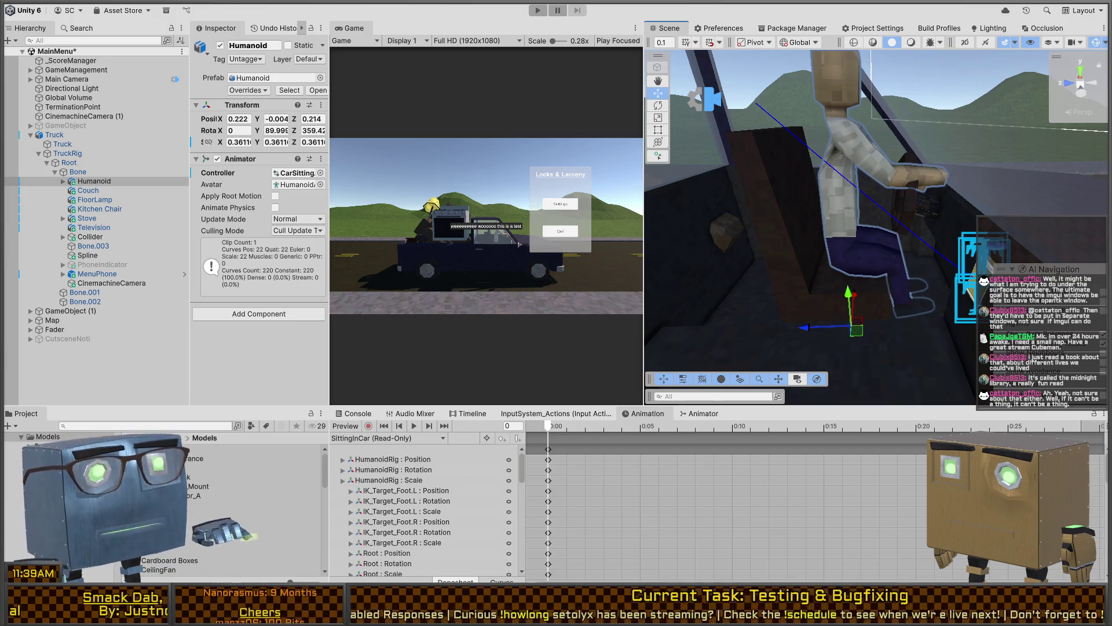
{"action": "key", "text": "alt+Tab"}
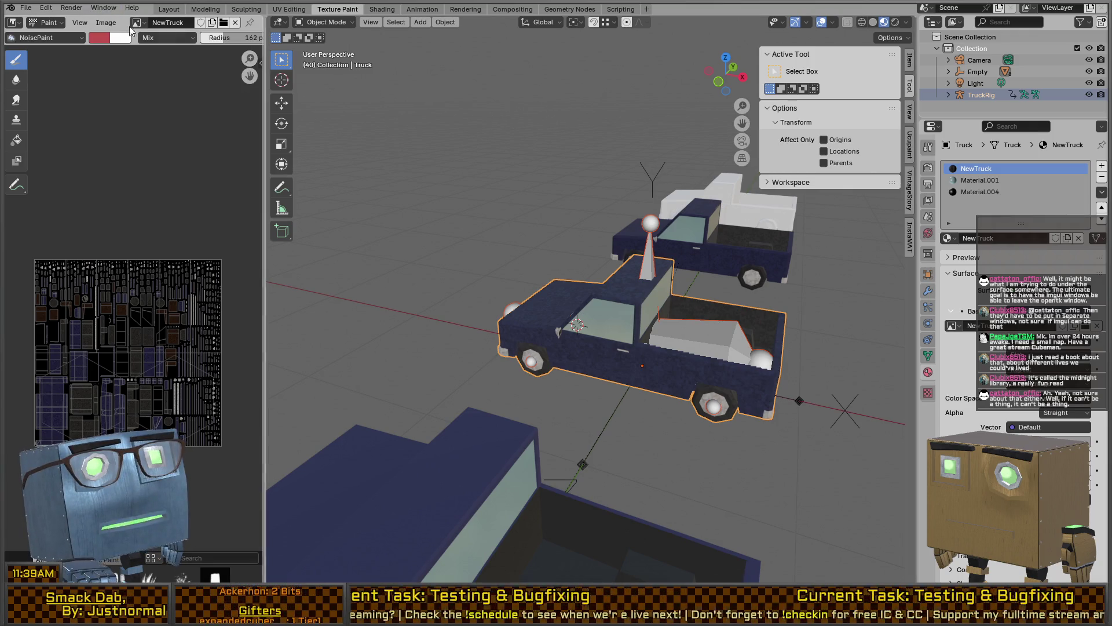
- Open Furniture.blend from the recent files and orbit around the humanoid and bed
{"action": "left_click", "coordinate": [22, 8]}
{"action": "mouse_move", "coordinate": [90, 49]}
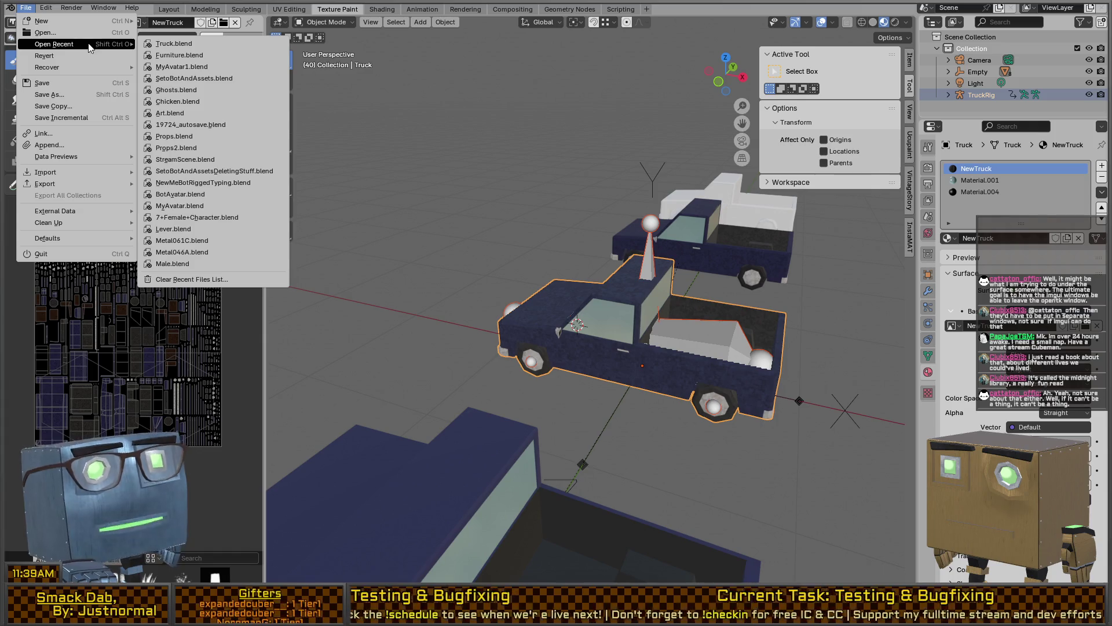
{"action": "left_click", "coordinate": [164, 57]}
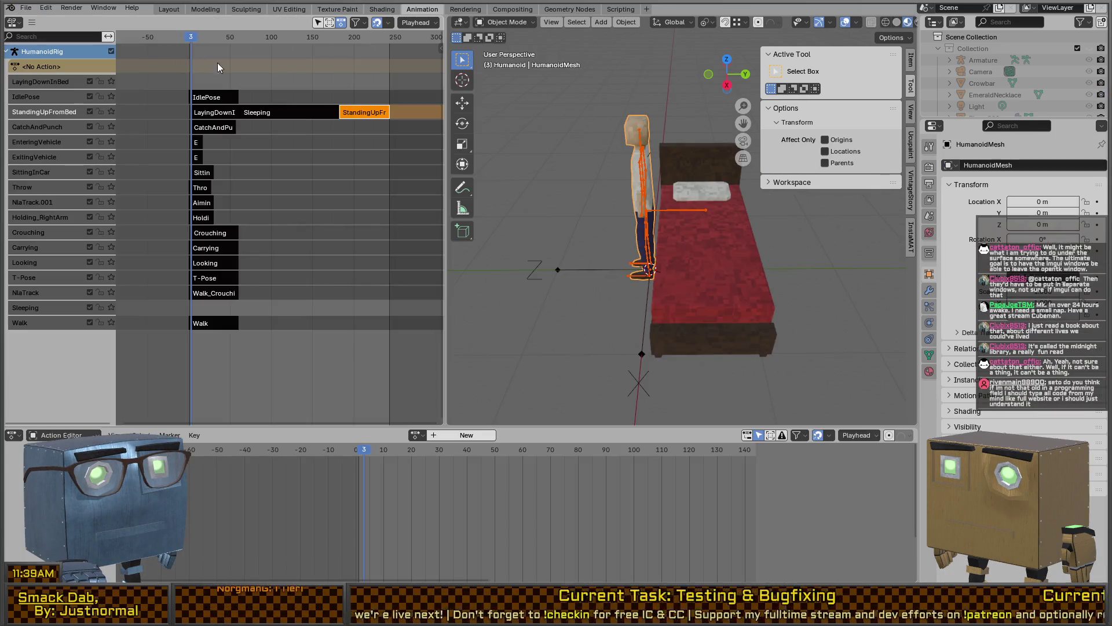
{"action": "mouse_move", "coordinate": [662, 222]}
{"action": "middle_mouse_down"}
{"action": "mouse_move", "coordinate": [639, 224]}
{"action": "mouse_move", "coordinate": [630, 210]}
{"action": "middle_mouse_up"}
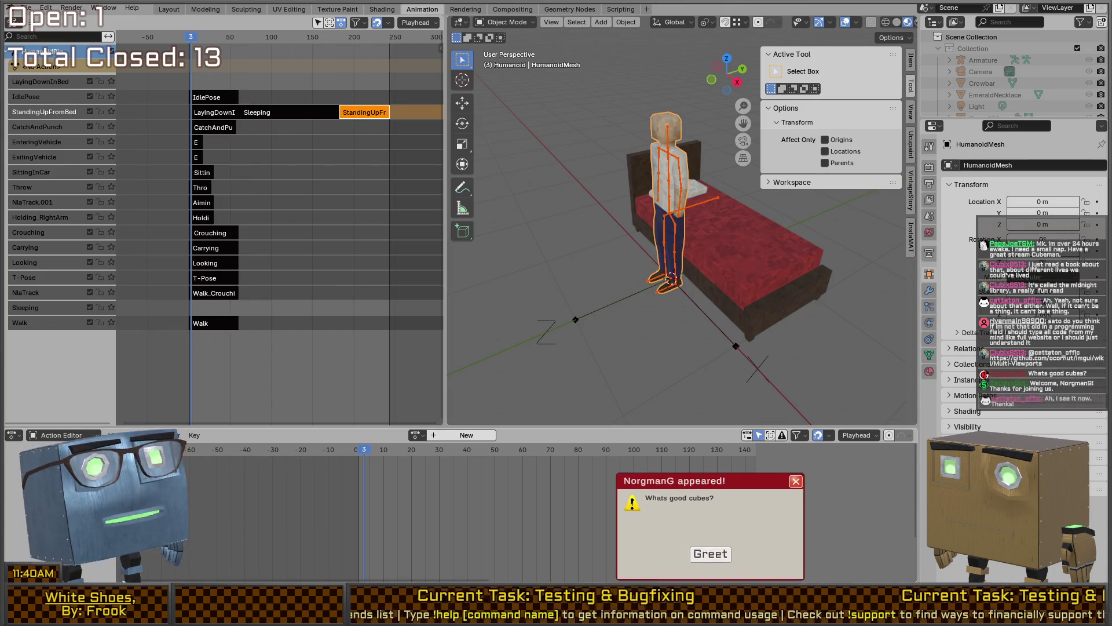
{"action": "left_click", "coordinate": [657, 528]}
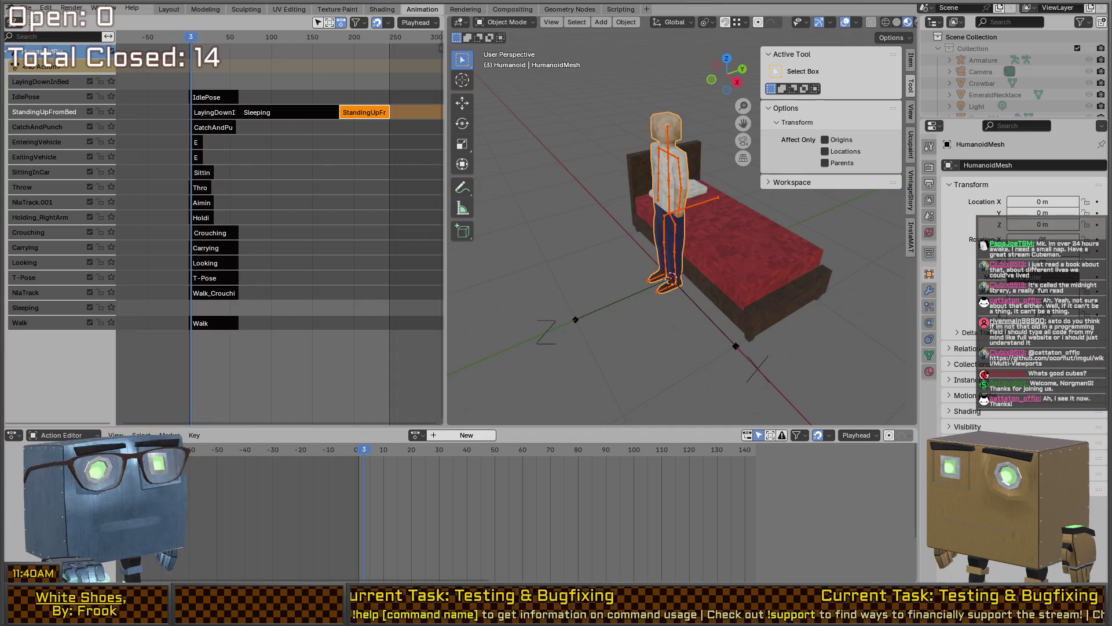
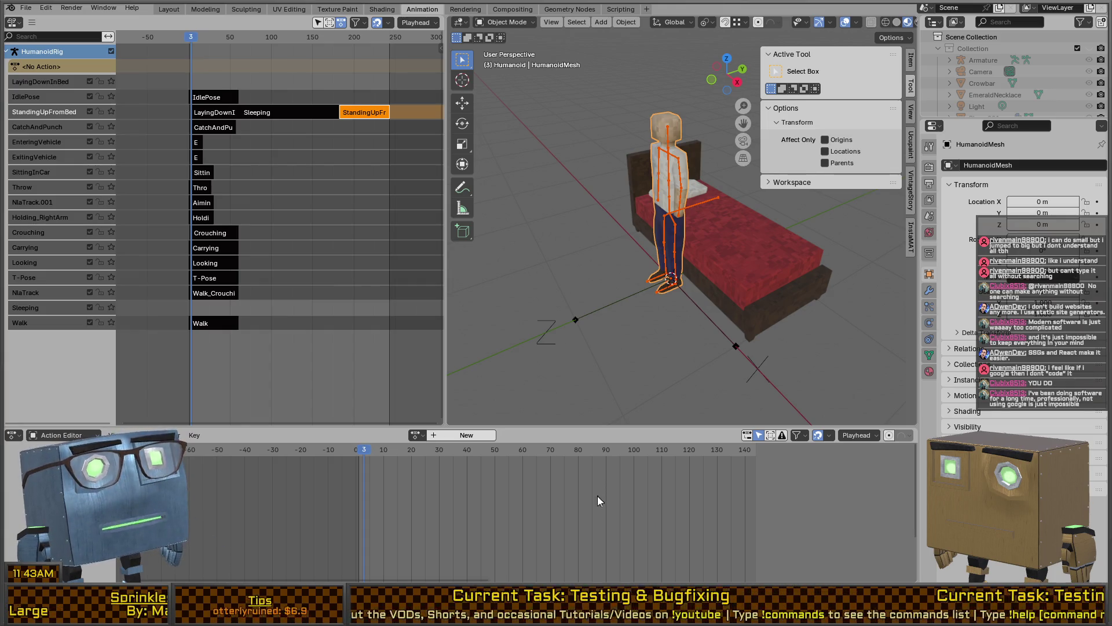
- Orbit the 3D view to see the character beside the bed from another side
{"action": "mouse_move", "coordinate": [715, 269]}
{"action": "middle_mouse_down"}
{"action": "mouse_move", "coordinate": [742, 243]}
{"action": "mouse_move", "coordinate": [697, 242]}
{"action": "middle_mouse_up"}
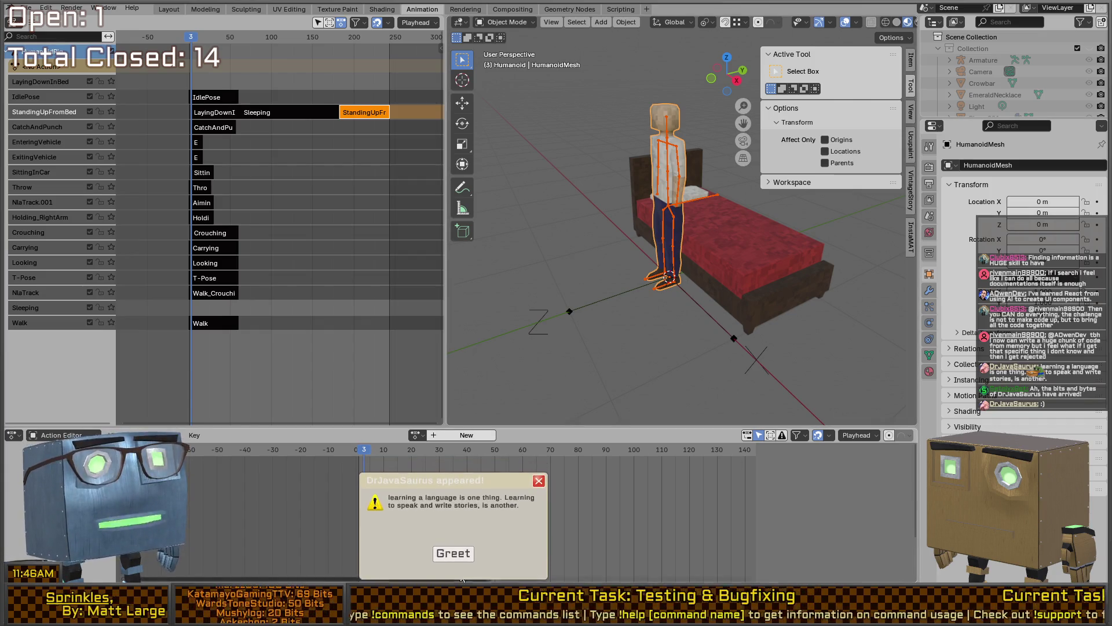
{"action": "left_click", "coordinate": [454, 555]}
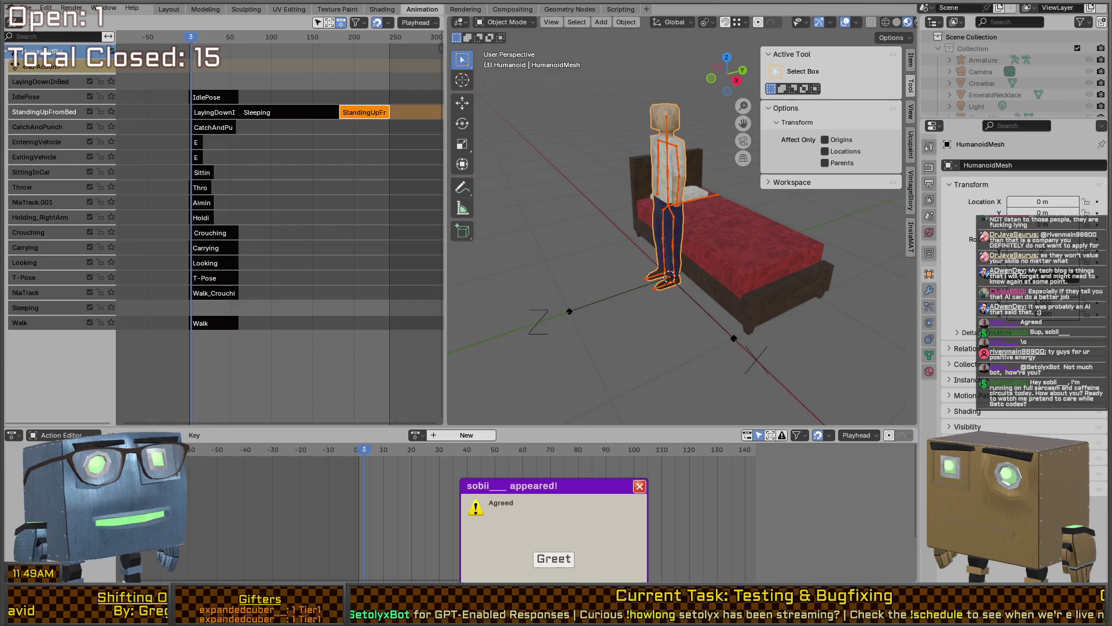
{"action": "left_click", "coordinate": [552, 560]}
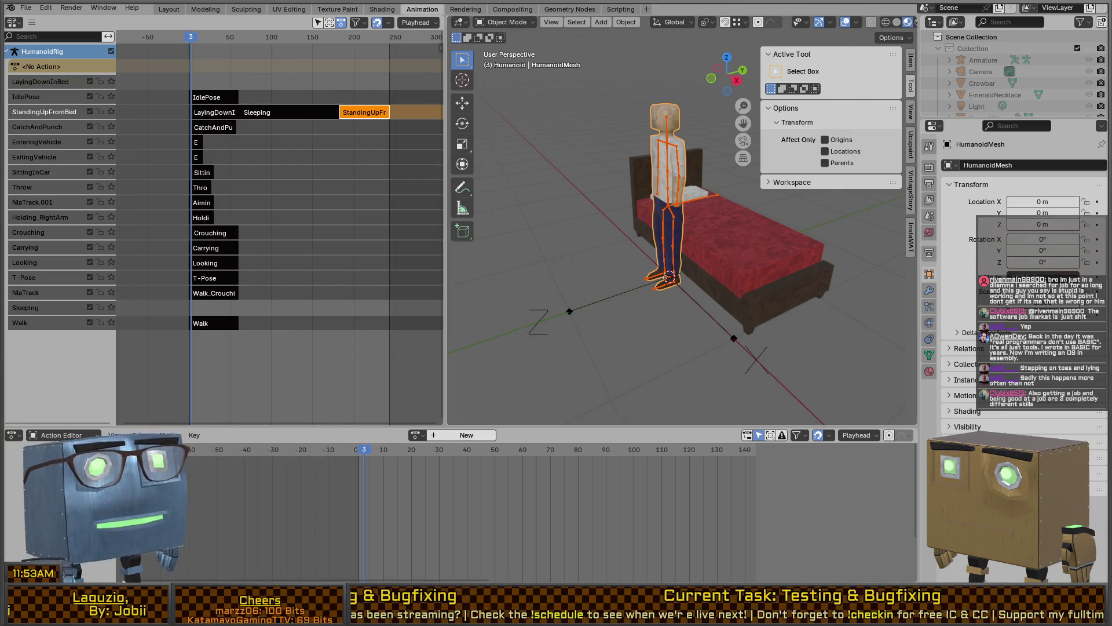
{"action": "middle_click_drag", "start_coordinate": [690, 232], "coordinate": [760, 243]}
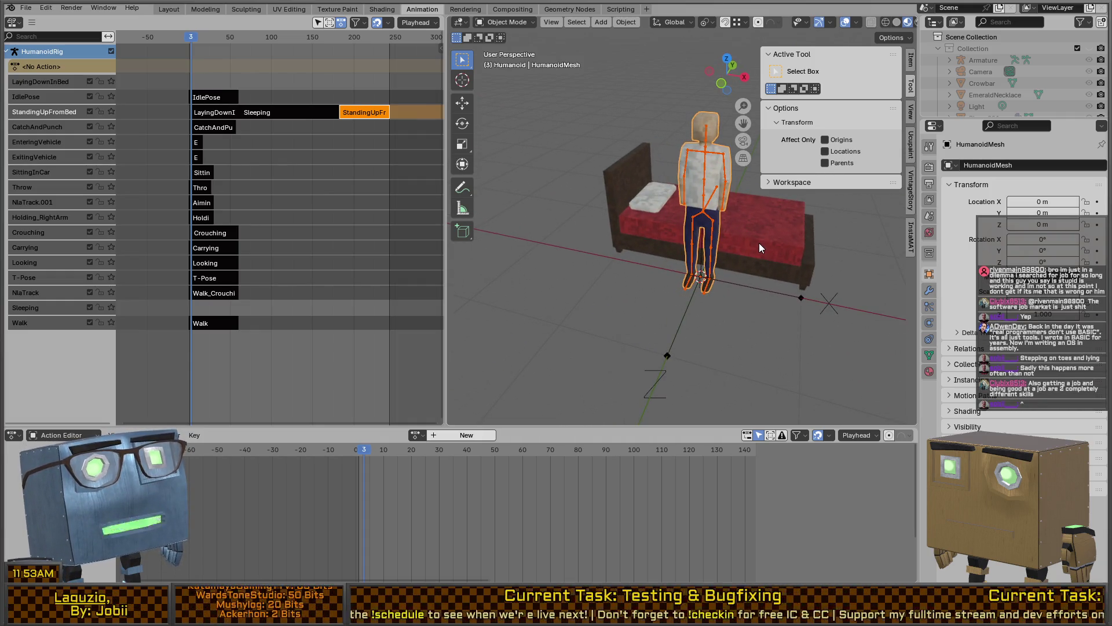
{"action": "scroll", "coordinate": [759, 242], "scroll_direction": "up", "scroll_amount": 3}
{"action": "middle_click_drag", "start_coordinate": [759, 227], "coordinate": [620, 249]}
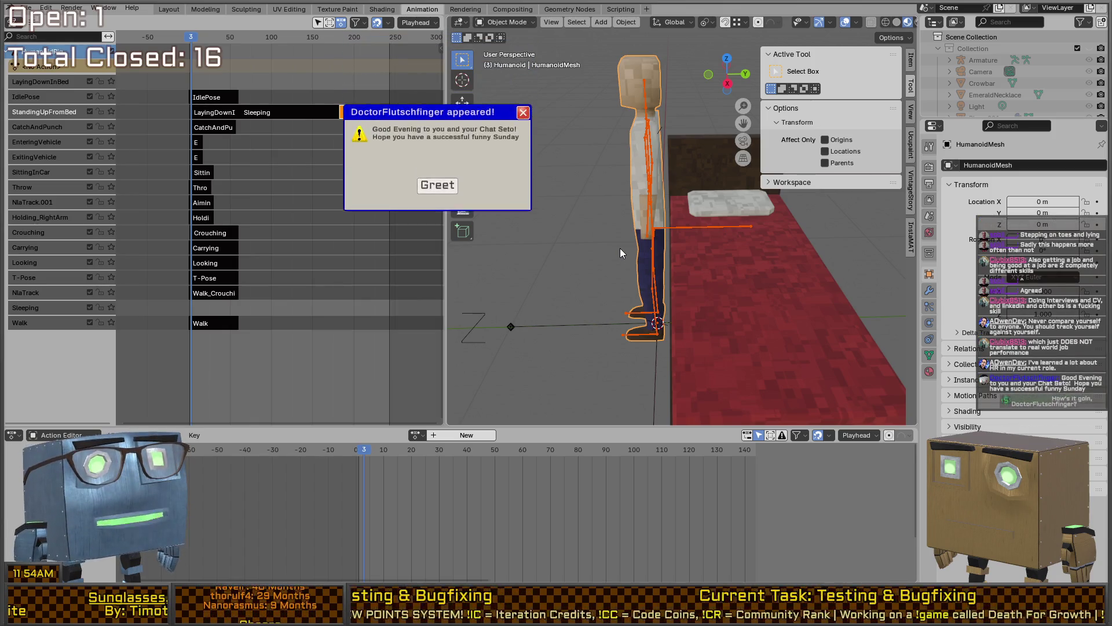
{"action": "mouse_move", "coordinate": [621, 175]}
{"action": "middle_mouse_down"}
{"action": "mouse_move", "coordinate": [686, 172]}
{"action": "mouse_move", "coordinate": [690, 159]}
{"action": "mouse_move", "coordinate": [684, 181]}
{"action": "mouse_move", "coordinate": [648, 158]}
{"action": "mouse_move", "coordinate": [663, 179]}
{"action": "mouse_move", "coordinate": [622, 186]}
{"action": "mouse_move", "coordinate": [648, 191]}
{"action": "mouse_move", "coordinate": [626, 212]}
{"action": "middle_mouse_up"}
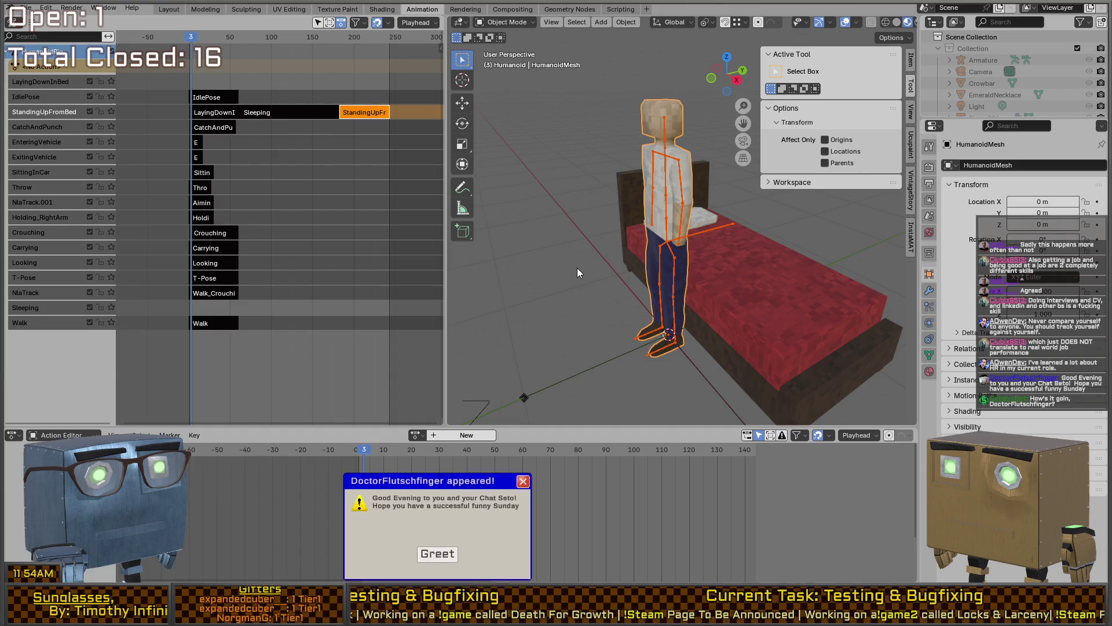
{"action": "left_click", "coordinate": [428, 553]}
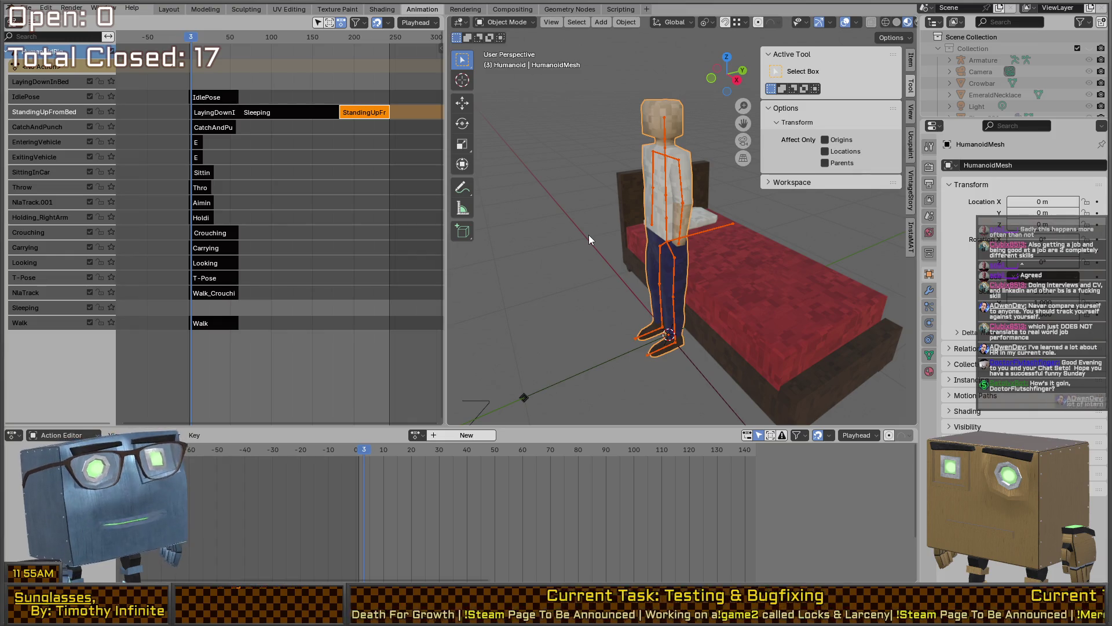
{"action": "mouse_move", "coordinate": [597, 280]}
{"action": "middle_mouse_down"}
{"action": "mouse_move", "coordinate": [648, 252]}
{"action": "mouse_move", "coordinate": [628, 251]}
{"action": "mouse_move", "coordinate": [662, 200]}
{"action": "mouse_move", "coordinate": [684, 199]}
{"action": "mouse_move", "coordinate": [232, 134]}
{"action": "middle_mouse_up"}
{"action": "mouse_move", "coordinate": [603, 137]}
{"action": "middle_mouse_down"}
{"action": "mouse_move", "coordinate": [638, 235]}
{"action": "mouse_move", "coordinate": [666, 234]}
{"action": "middle_mouse_up"}
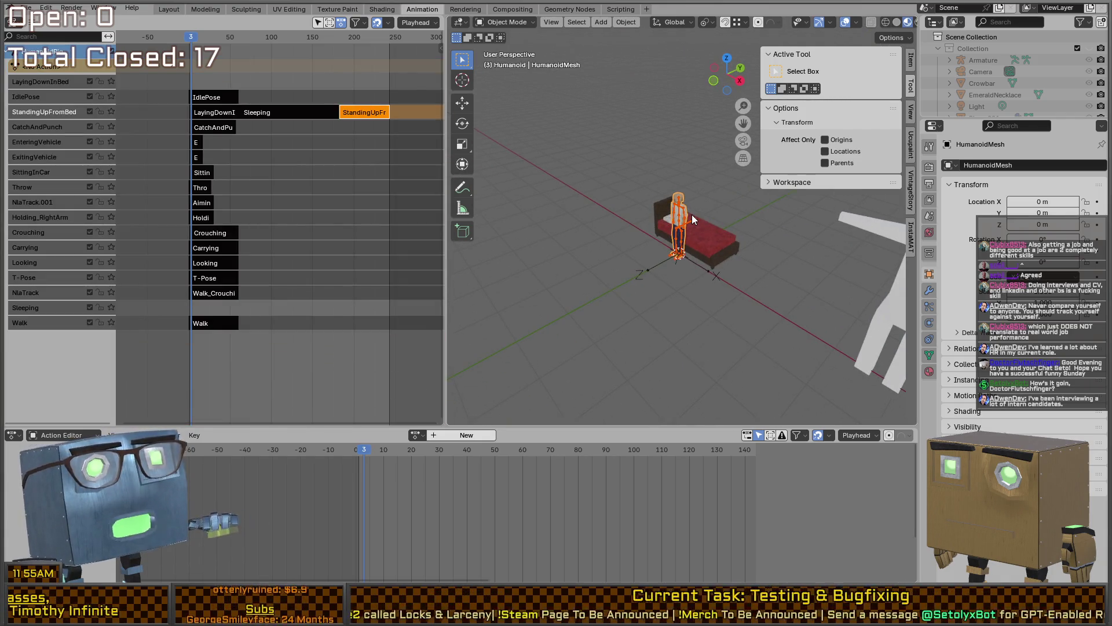
- Unhide the scene objects, then select and delete the old blue truck
{"action": "key", "text": "alt+h"}
{"action": "scroll", "coordinate": [693, 212], "scroll_direction": "up", "scroll_amount": 3}
{"action": "mouse_move", "coordinate": [693, 208]}
{"action": "middle_mouse_down"}
{"action": "mouse_move", "coordinate": [625, 255]}
{"action": "mouse_move", "coordinate": [708, 235]}
{"action": "mouse_move", "coordinate": [716, 279]}
{"action": "mouse_move", "coordinate": [668, 282]}
{"action": "middle_mouse_up"}
{"action": "left_click", "coordinate": [625, 255]}
{"action": "key", "text": "alt+s"}
{"action": "key", "text": "ctrl+z"}
{"action": "key", "text": "x"}
{"action": "left_click", "coordinate": [637, 282]}
- Append the TruckRig collection from another file and select the TruckRig
{"action": "left_click", "coordinate": [26, 8]}
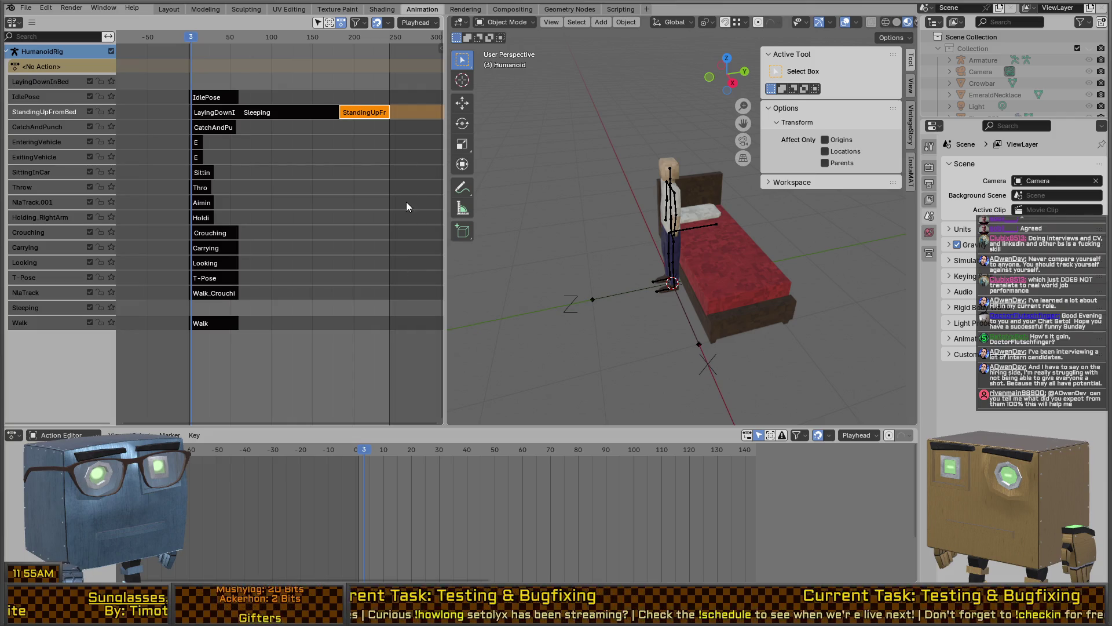
{"action": "key", "text": "ctrl+z"}
{"action": "right_click", "coordinate": [599, 244]}
{"action": "key", "text": "Escape"}
{"action": "mouse_move", "coordinate": [596, 254]}
{"action": "middle_mouse_down"}
{"action": "mouse_move", "coordinate": [777, 255]}
{"action": "mouse_move", "coordinate": [749, 294]}
{"action": "mouse_move", "coordinate": [703, 284]}
{"action": "middle_mouse_up"}
{"action": "scroll", "coordinate": [812, 270], "scroll_direction": "up", "scroll_amount": 5}
{"action": "scroll", "coordinate": [822, 255], "scroll_direction": "down", "scroll_amount": 5}
{"action": "left_click", "coordinate": [716, 279]}
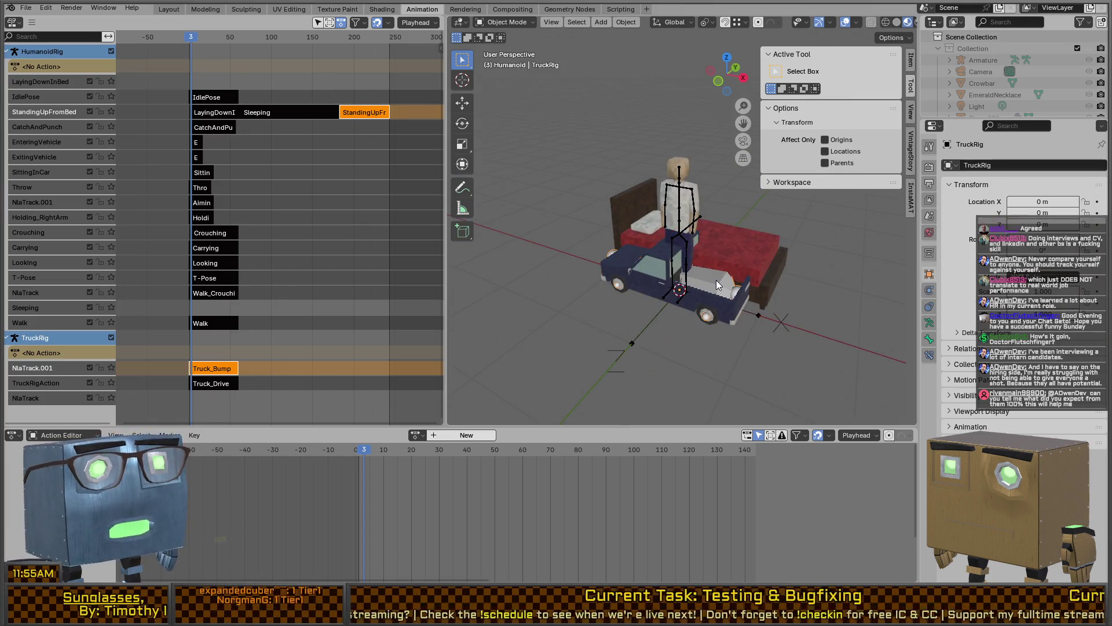
- Scale the truck up by 3 and rotate it 90° about Z
{"action": "left_click", "coordinate": [729, 311]}
{"action": "key", "text": "s"}
{"action": "key", "text": "3"}
{"action": "key", "text": "Return"}
{"action": "scroll", "coordinate": [723, 217], "scroll_direction": "up", "scroll_amount": 3}
{"action": "mouse_move", "coordinate": [723, 218]}
{"action": "middle_mouse_down"}
{"action": "mouse_move", "coordinate": [753, 243]}
{"action": "mouse_move", "coordinate": [678, 253]}
{"action": "middle_mouse_up"}
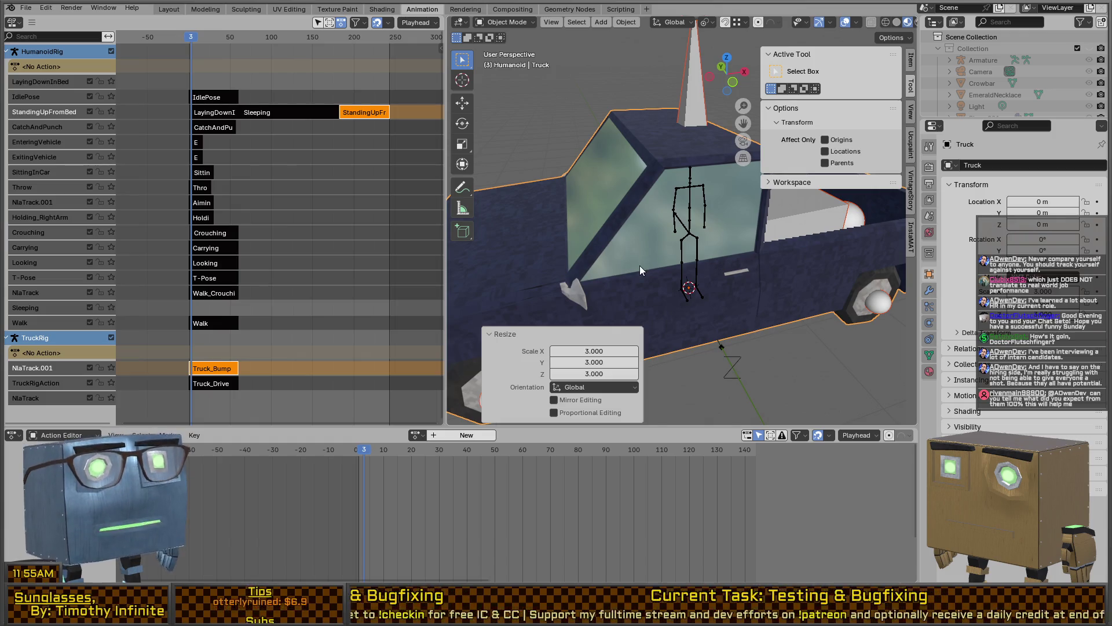
{"action": "mouse_move", "coordinate": [640, 265]}
{"action": "middle_mouse_down"}
{"action": "mouse_move", "coordinate": [635, 225]}
{"action": "mouse_move", "coordinate": [686, 244]}
{"action": "middle_mouse_up"}
{"action": "scroll", "coordinate": [634, 225], "scroll_direction": "up", "scroll_amount": 4}
{"action": "scroll", "coordinate": [685, 249], "scroll_direction": "down", "scroll_amount": 6}
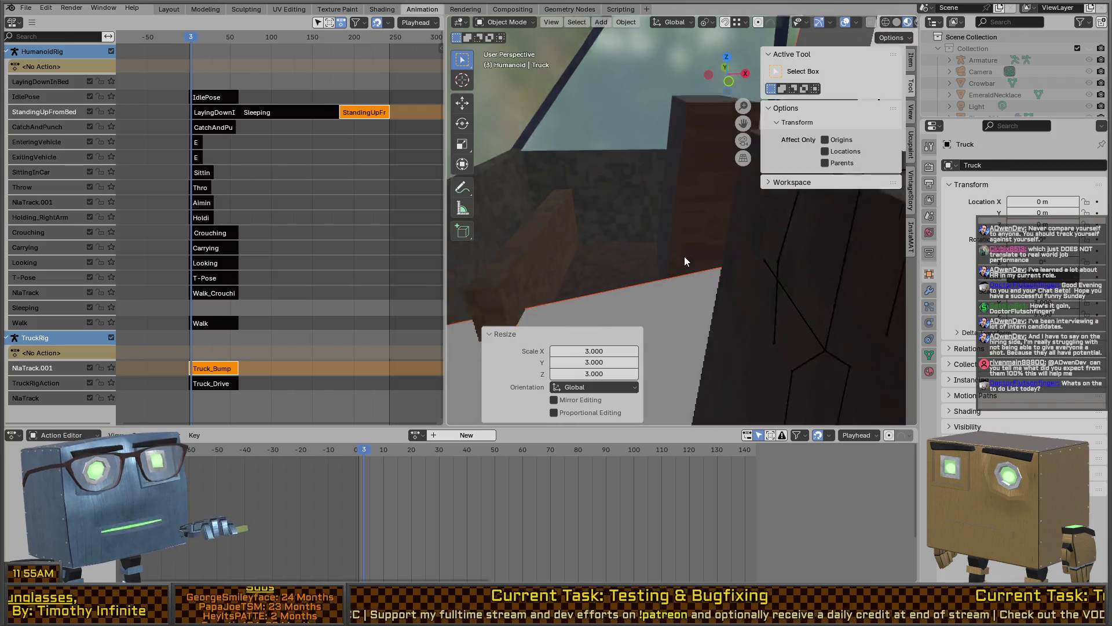
{"action": "type", "text": "rz"}
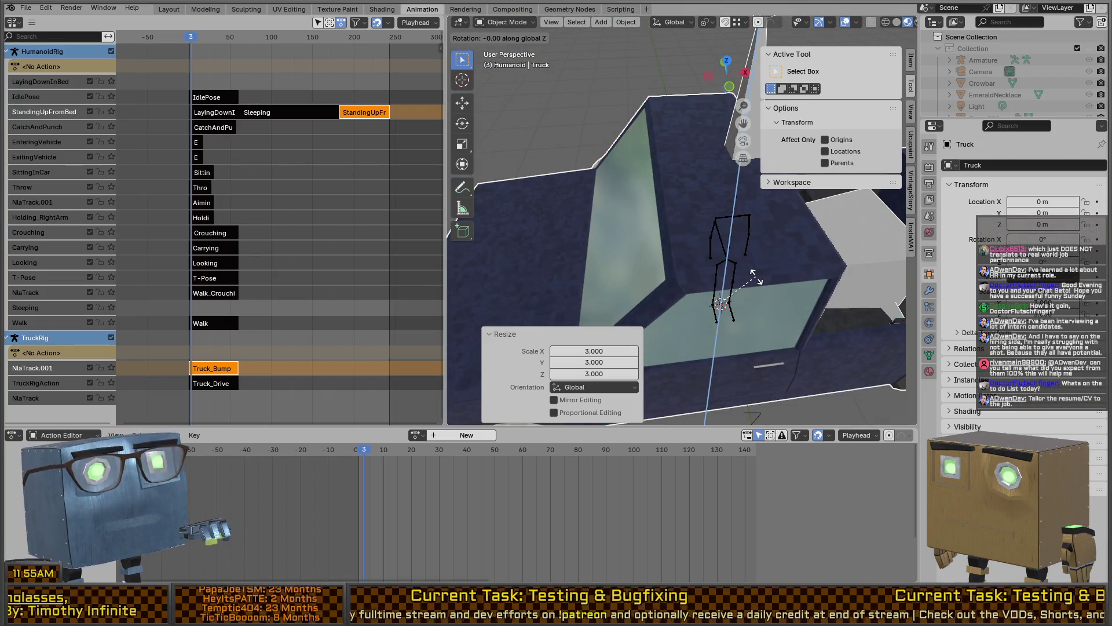
{"action": "type", "text": "90"}
{"action": "key", "text": "Return"}
- Move the truck horizontally, height locked, so it encloses the character
{"action": "scroll", "coordinate": [757, 277], "scroll_direction": "down", "scroll_amount": 3}
{"action": "mouse_move", "coordinate": [772, 242]}
{"action": "middle_mouse_down"}
{"action": "mouse_move", "coordinate": [668, 284]}
{"action": "mouse_move", "coordinate": [725, 315]}
{"action": "mouse_move", "coordinate": [653, 305]}
{"action": "middle_mouse_up"}
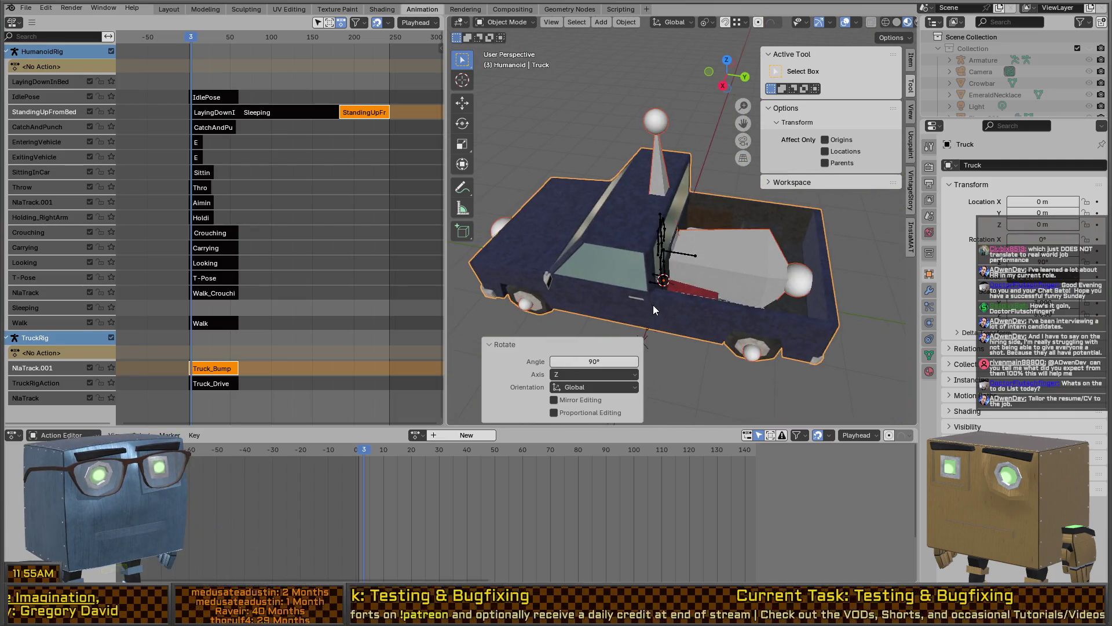
{"action": "key", "text": "g"}
{"action": "key", "text": "shift+z"}
{"action": "middle_click_drag", "start_coordinate": [708, 263], "coordinate": [687, 330]}
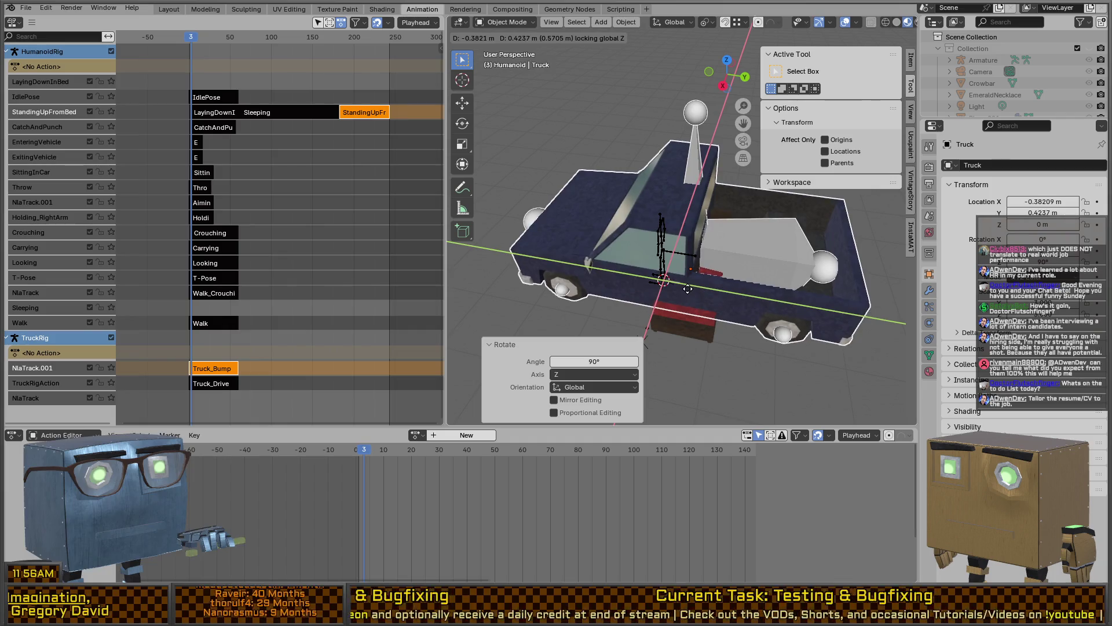
{"action": "left_click", "coordinate": [687, 330]}
- Frame the bed in view, then select the character's armature together with its mesh
{"action": "left_click", "coordinate": [694, 330]}
{"action": "key", "text": "KP_Decimal"}
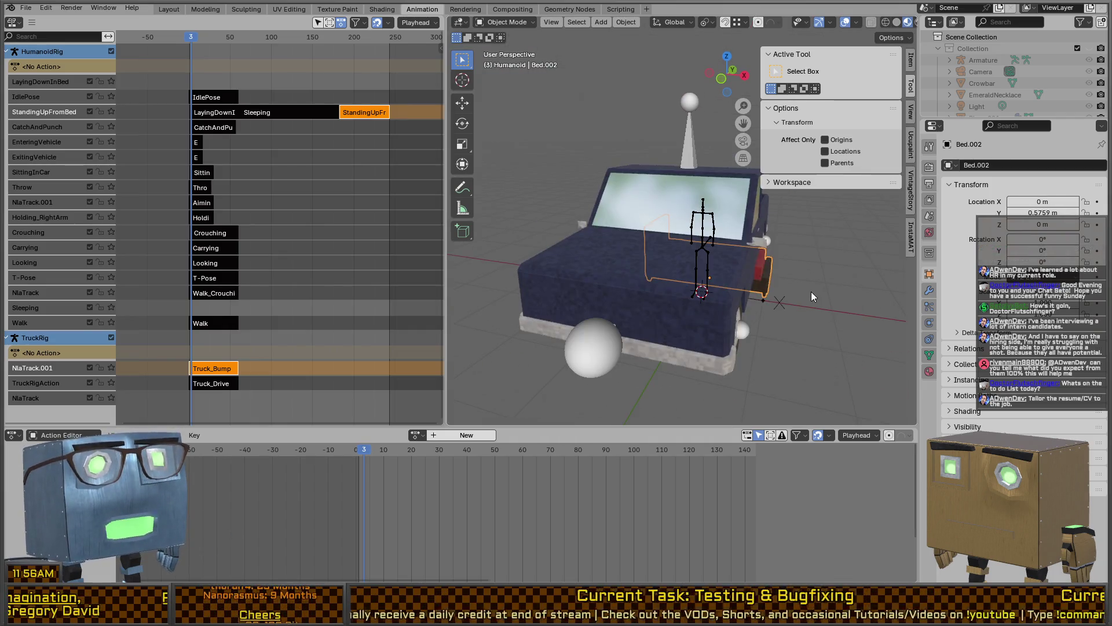
{"action": "scroll", "coordinate": [794, 272], "scroll_direction": "up", "scroll_amount": 3}
{"action": "scroll", "coordinate": [788, 263], "scroll_direction": "up", "scroll_amount": 6}
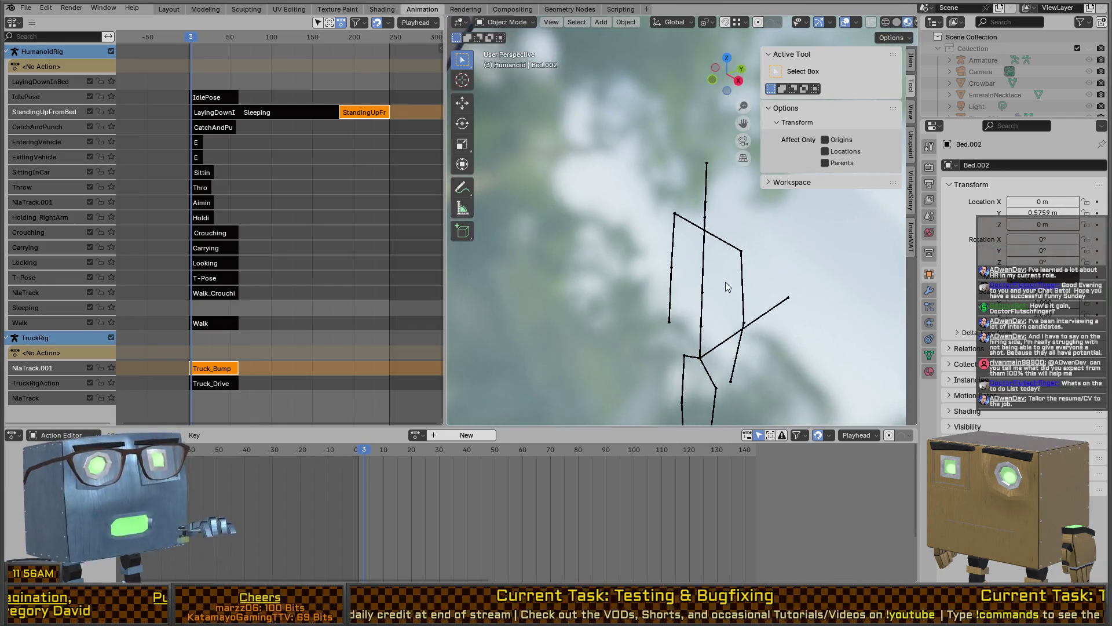
{"action": "left_click", "coordinate": [679, 256]}
{"action": "left_click", "coordinate": [717, 262], "text": "shift"}
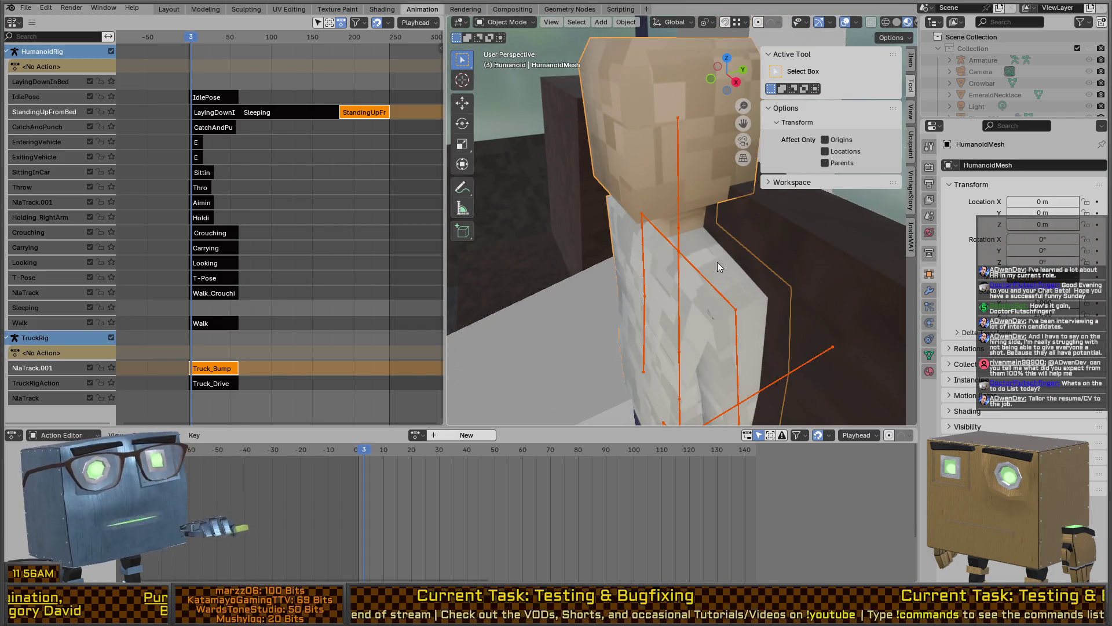
- Slide HumanoidMesh horizontally to X 0.31617 m, Y -0.28102 m behind the steering wheel
{"action": "key", "text": "KP_Decimal"}
{"action": "mouse_move", "coordinate": [658, 333]}
{"action": "middle_mouse_down"}
{"action": "mouse_move", "coordinate": [592, 318]}
{"action": "mouse_move", "coordinate": [734, 273]}
{"action": "mouse_move", "coordinate": [710, 274]}
{"action": "mouse_move", "coordinate": [679, 300]}
{"action": "mouse_move", "coordinate": [671, 290]}
{"action": "mouse_move", "coordinate": [739, 255]}
{"action": "middle_mouse_up"}
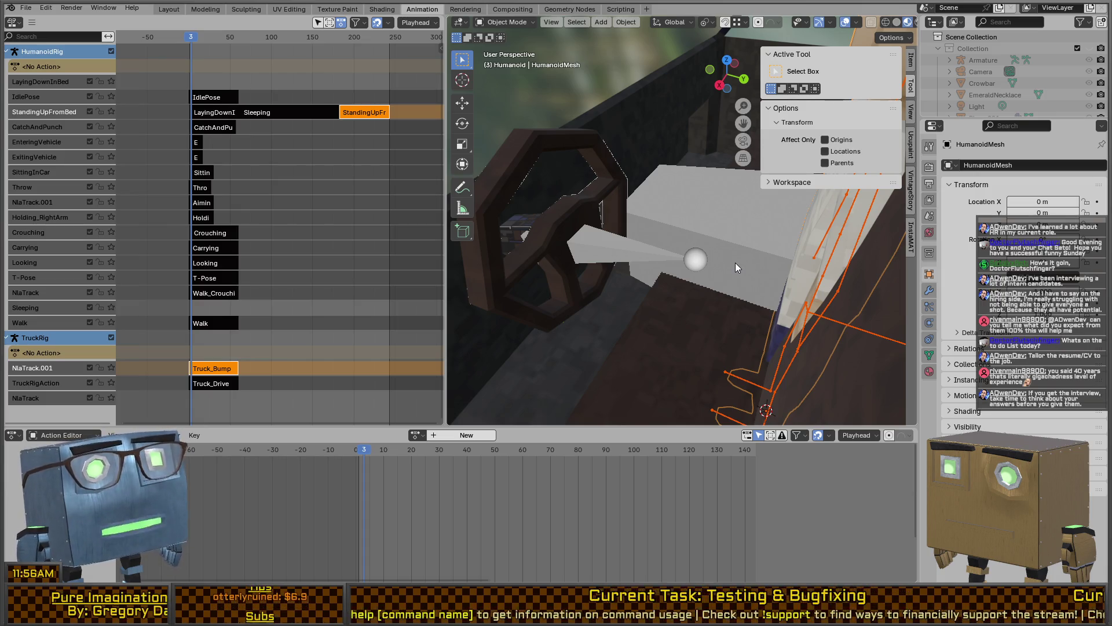
{"action": "mouse_move", "coordinate": [760, 230]}
{"action": "middle_mouse_down"}
{"action": "mouse_move", "coordinate": [731, 308]}
{"action": "mouse_move", "coordinate": [729, 280]}
{"action": "mouse_move", "coordinate": [756, 261]}
{"action": "middle_mouse_up"}
{"action": "key", "text": "g"}
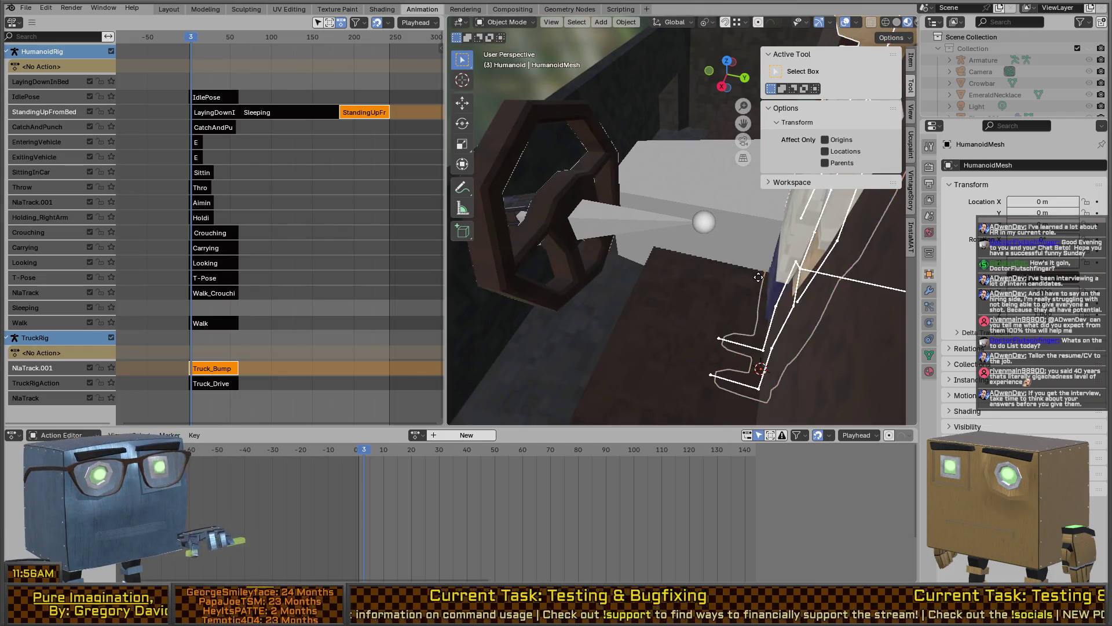
{"action": "key", "text": "shift+z"}
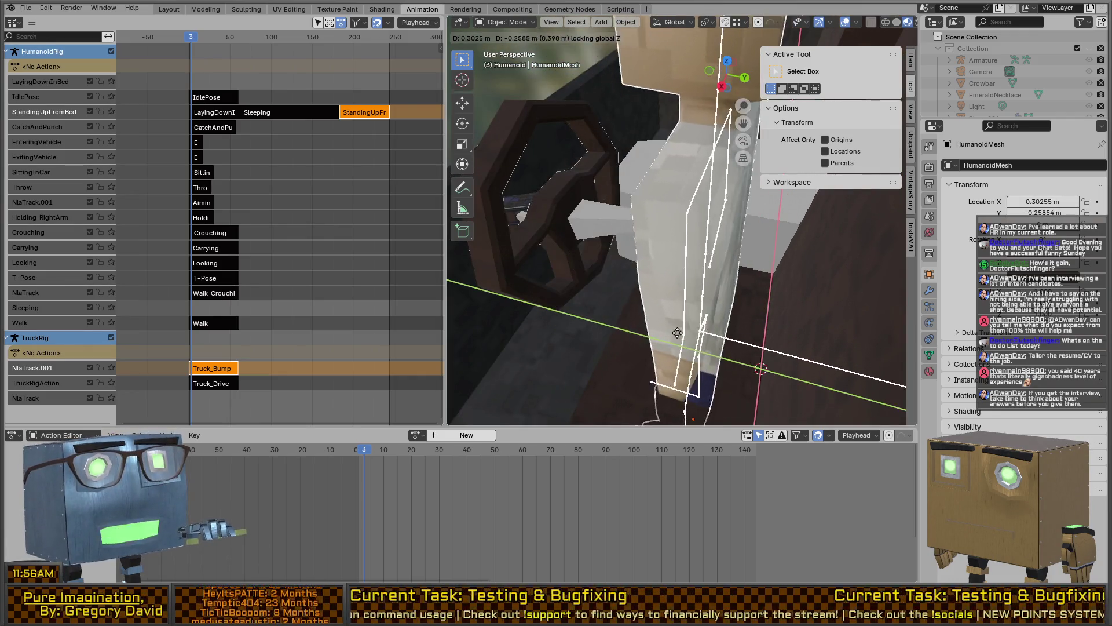
{"action": "left_click", "coordinate": [645, 291]}
{"action": "mouse_move", "coordinate": [644, 291]}
{"action": "middle_mouse_down"}
{"action": "mouse_move", "coordinate": [671, 304]}
{"action": "mouse_move", "coordinate": [586, 288]}
{"action": "mouse_move", "coordinate": [678, 291]}
{"action": "mouse_move", "coordinate": [681, 258]}
{"action": "mouse_move", "coordinate": [583, 239]}
{"action": "mouse_move", "coordinate": [724, 216]}
{"action": "mouse_move", "coordinate": [676, 227]}
{"action": "middle_mouse_up"}
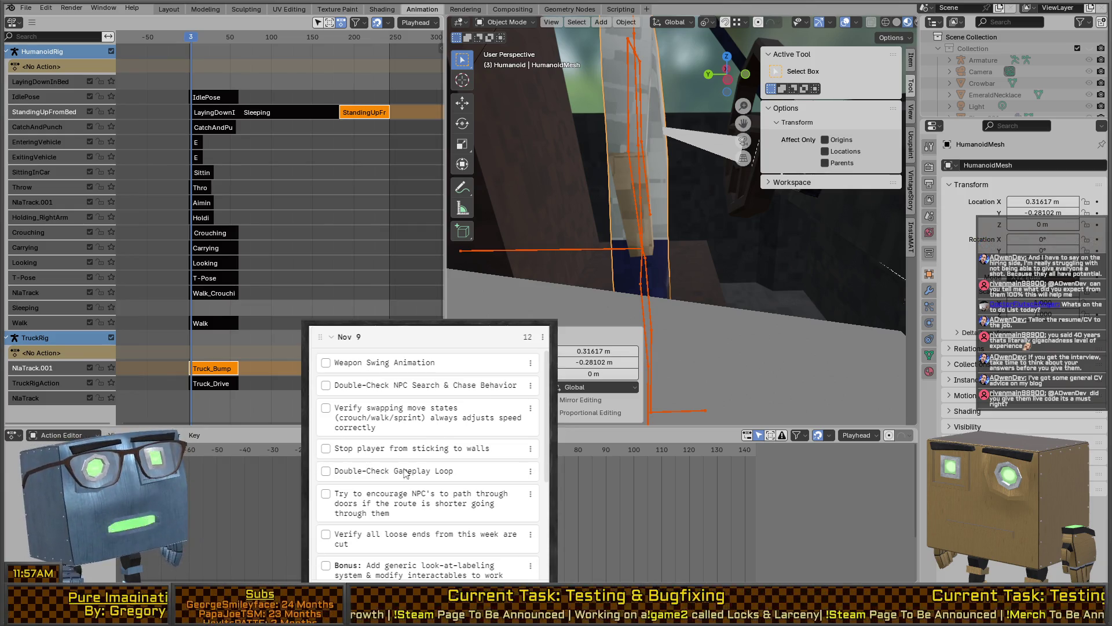
- Select the HumanoidRig armature and switch it into Pose Mode
{"action": "scroll", "coordinate": [376, 415], "scroll_direction": "down", "scroll_amount": 1}
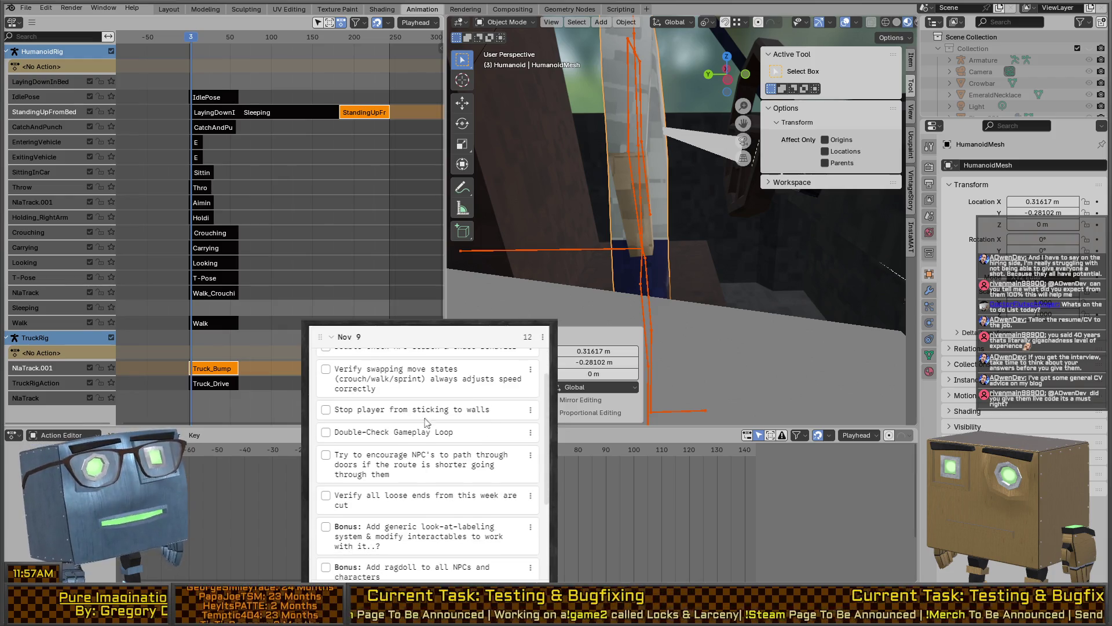
{"action": "scroll", "coordinate": [369, 494], "scroll_direction": "up", "scroll_amount": 1}
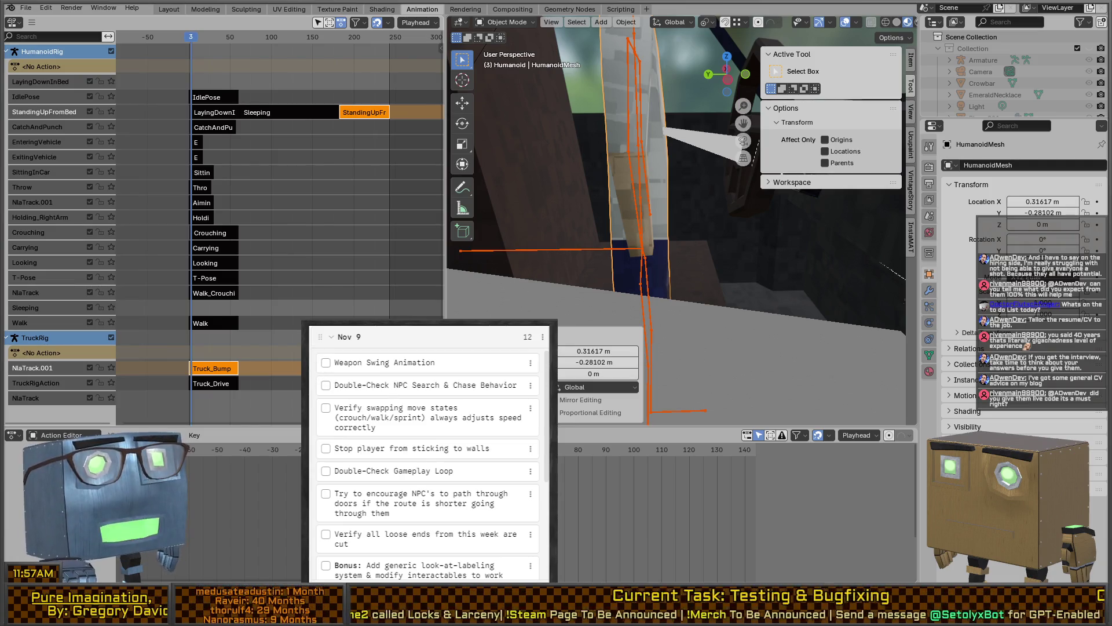
{"action": "scroll", "coordinate": [354, 64], "scroll_direction": "up", "scroll_amount": 1}
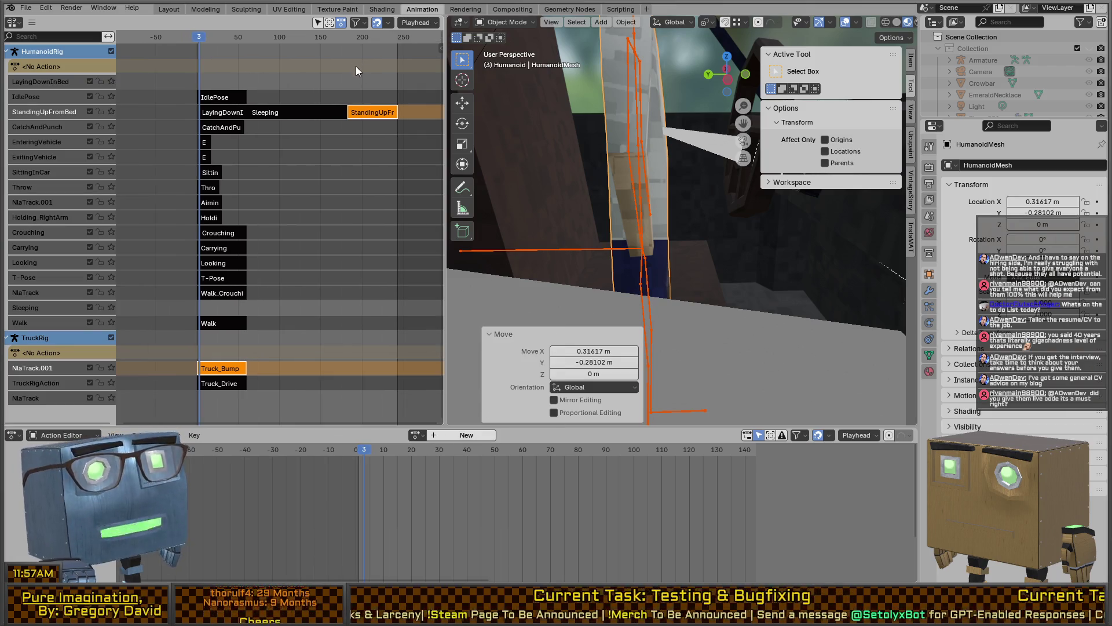
{"action": "mouse_move", "coordinate": [296, 67]}
{"action": "middle_mouse_down"}
{"action": "mouse_move", "coordinate": [235, 58]}
{"action": "mouse_move", "coordinate": [267, 60]}
{"action": "middle_mouse_up"}
{"action": "mouse_move", "coordinate": [643, 196]}
{"action": "middle_mouse_down"}
{"action": "mouse_move", "coordinate": [628, 160]}
{"action": "mouse_move", "coordinate": [658, 187]}
{"action": "mouse_move", "coordinate": [666, 224]}
{"action": "mouse_move", "coordinate": [738, 207]}
{"action": "middle_mouse_up"}
{"action": "mouse_move", "coordinate": [661, 197]}
{"action": "middle_mouse_down"}
{"action": "mouse_move", "coordinate": [686, 178]}
{"action": "mouse_move", "coordinate": [649, 187]}
{"action": "mouse_move", "coordinate": [727, 207]}
{"action": "mouse_move", "coordinate": [651, 204]}
{"action": "middle_mouse_up"}
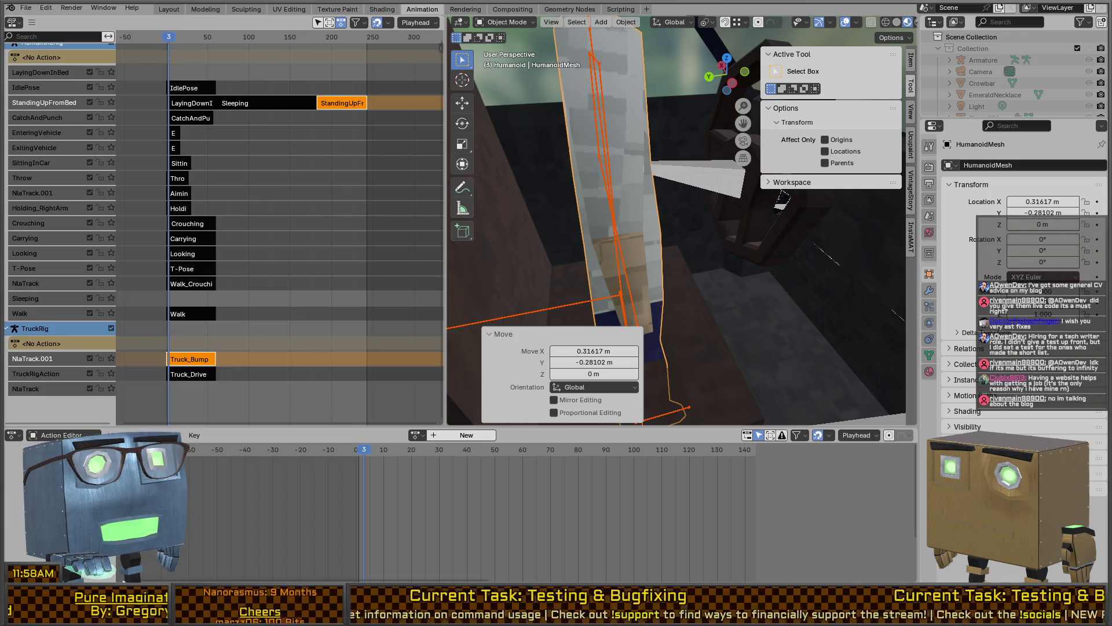
{"action": "mouse_move", "coordinate": [781, 200]}
{"action": "middle_mouse_down"}
{"action": "mouse_move", "coordinate": [675, 258]}
{"action": "mouse_move", "coordinate": [665, 253]}
{"action": "mouse_move", "coordinate": [714, 219]}
{"action": "mouse_move", "coordinate": [696, 245]}
{"action": "mouse_move", "coordinate": [712, 276]}
{"action": "mouse_move", "coordinate": [770, 310]}
{"action": "mouse_move", "coordinate": [713, 318]}
{"action": "mouse_move", "coordinate": [721, 350]}
{"action": "mouse_move", "coordinate": [701, 343]}
{"action": "mouse_move", "coordinate": [722, 302]}
{"action": "middle_mouse_up"}
{"action": "left_click", "coordinate": [647, 246]}
{"action": "key", "text": "ctrl+Tab"}
{"action": "key", "text": "ctrl+Tab"}
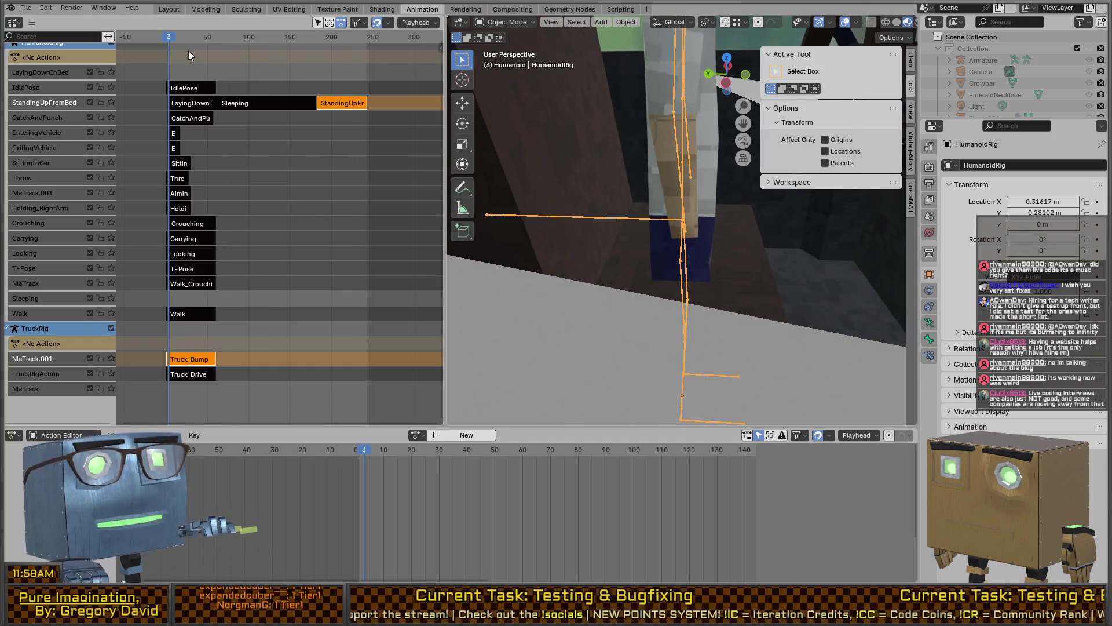
- Jump to the timeline start and enter tweak mode on the SittingInCar NLA strip
{"action": "key", "text": "shift+Left"}
{"action": "left_click", "coordinate": [186, 87]}
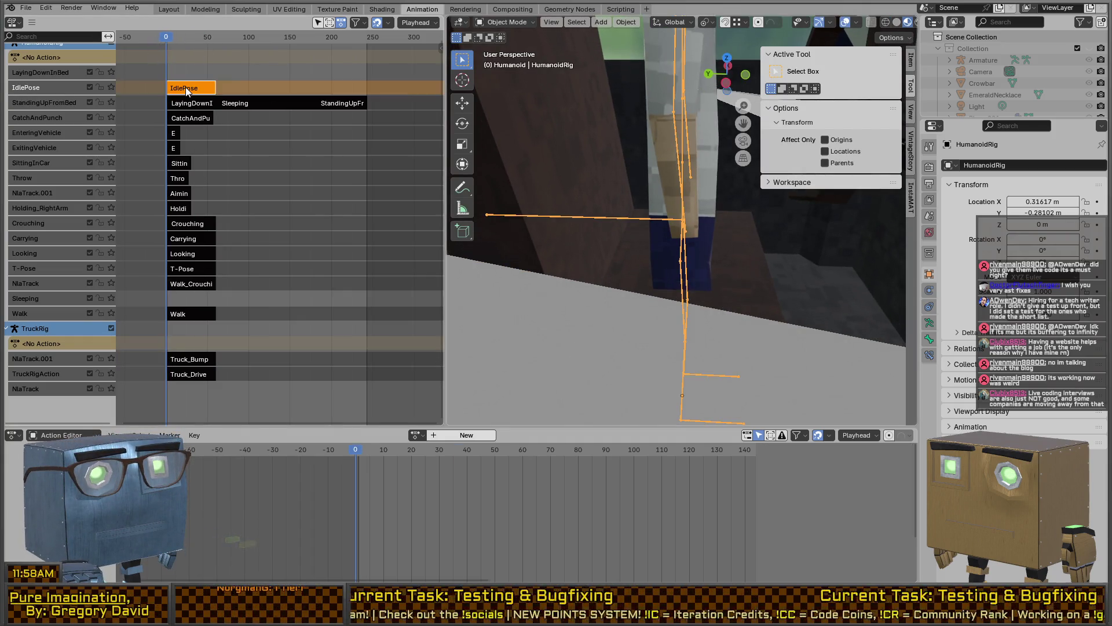
{"action": "middle_click_drag", "start_coordinate": [222, 230], "coordinate": [292, 152]}
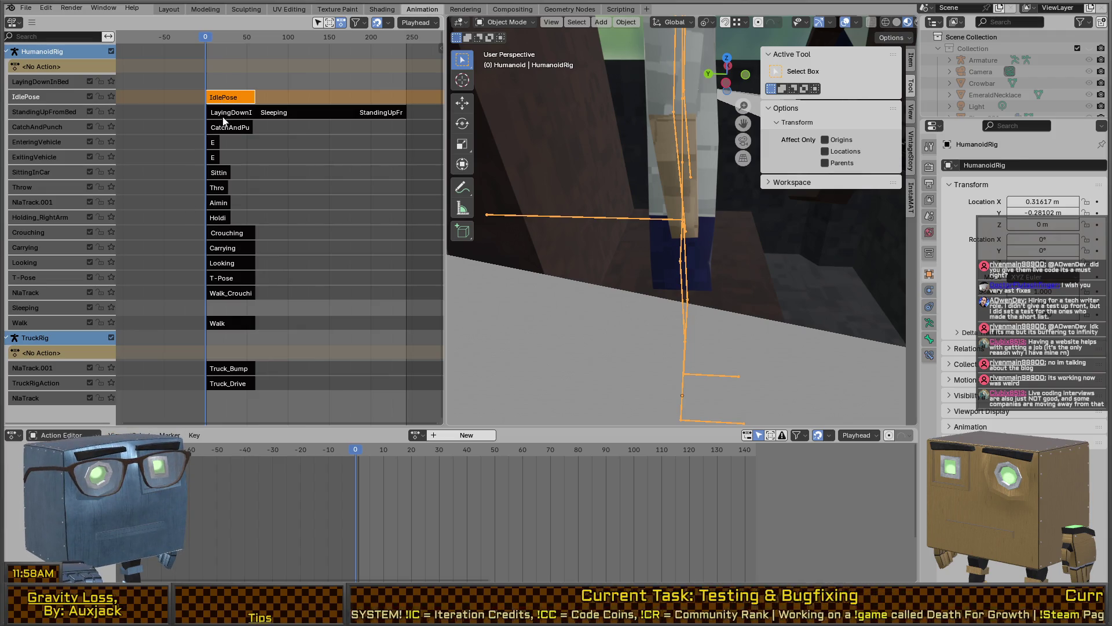
{"action": "scroll", "coordinate": [220, 156], "scroll_direction": "up", "scroll_amount": 5}
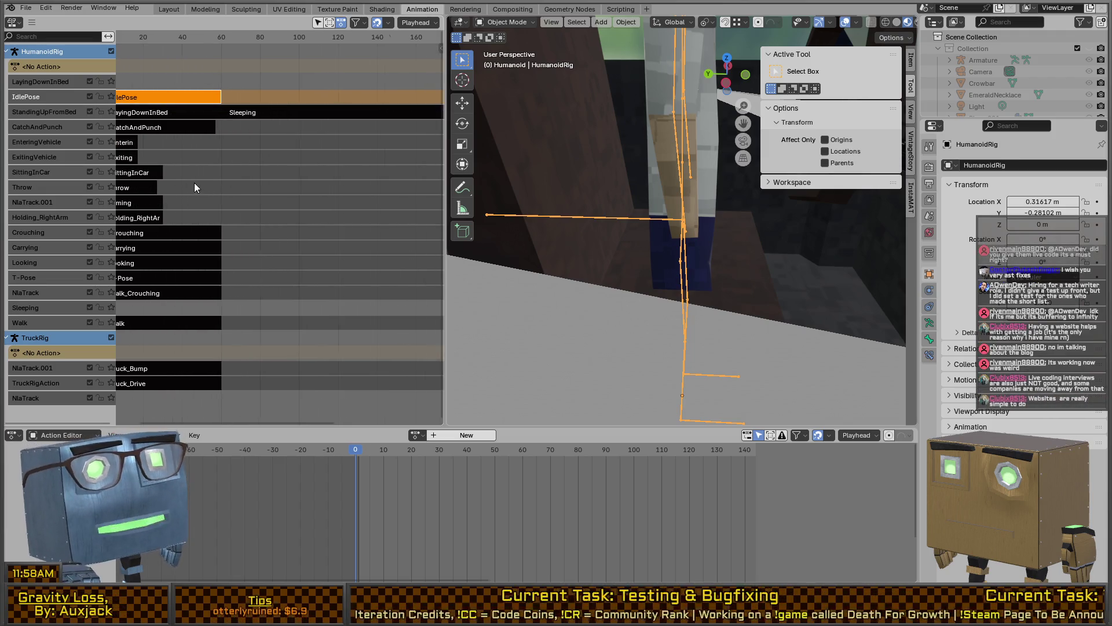
{"action": "key", "text": "Home"}
{"action": "left_click", "coordinate": [260, 174]}
{"action": "key", "text": "Tab"}
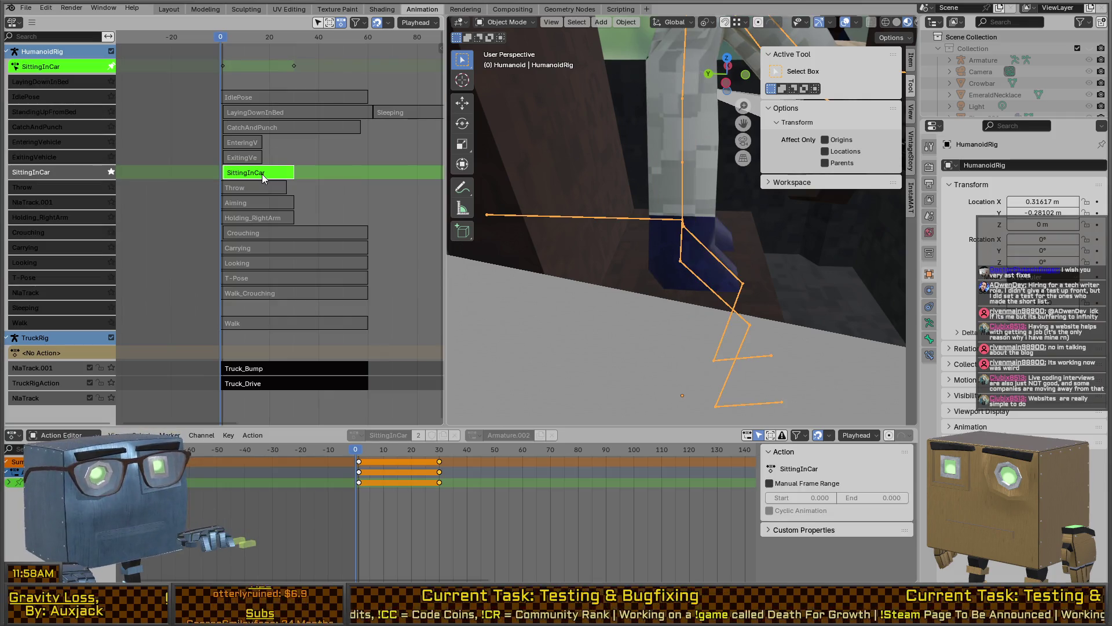
- In Pose Mode, raise the left foot IK target on Z and pull it back along Y
{"action": "mouse_move", "coordinate": [645, 224]}
{"action": "middle_mouse_down"}
{"action": "mouse_move", "coordinate": [672, 210]}
{"action": "mouse_move", "coordinate": [675, 190]}
{"action": "middle_mouse_up"}
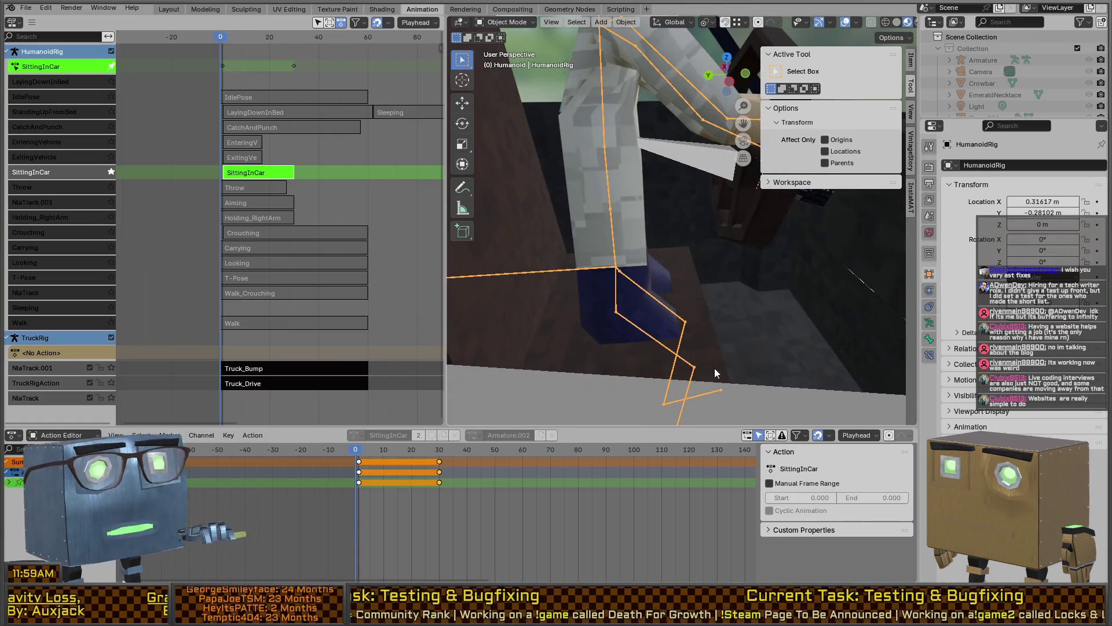
{"action": "left_click", "coordinate": [694, 391]}
{"action": "left_click", "coordinate": [699, 398]}
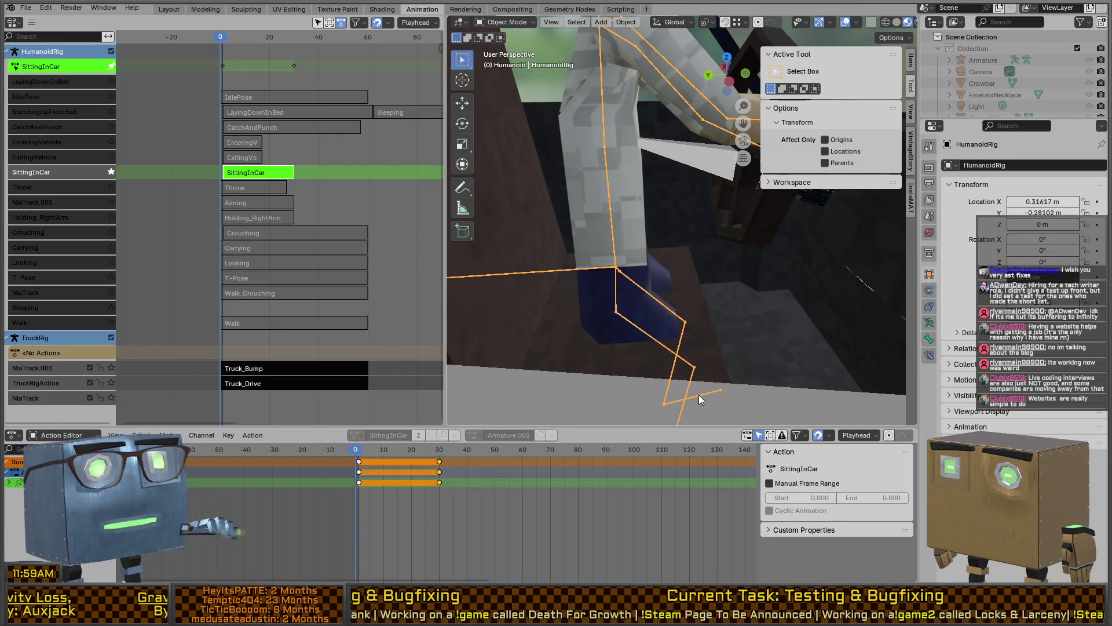
{"action": "key", "text": "ctrl+Tab"}
{"action": "mouse_move", "coordinate": [699, 395]}
{"action": "middle_mouse_down", "text": "shift"}
{"action": "mouse_move", "coordinate": [707, 270]}
{"action": "mouse_move", "coordinate": [748, 264]}
{"action": "middle_mouse_up", "text": "shift"}
{"action": "key", "text": "g"}
{"action": "key", "text": "z"}
{"action": "left_click", "coordinate": [712, 260]}
{"action": "key", "text": "g"}
{"action": "key", "text": "y"}
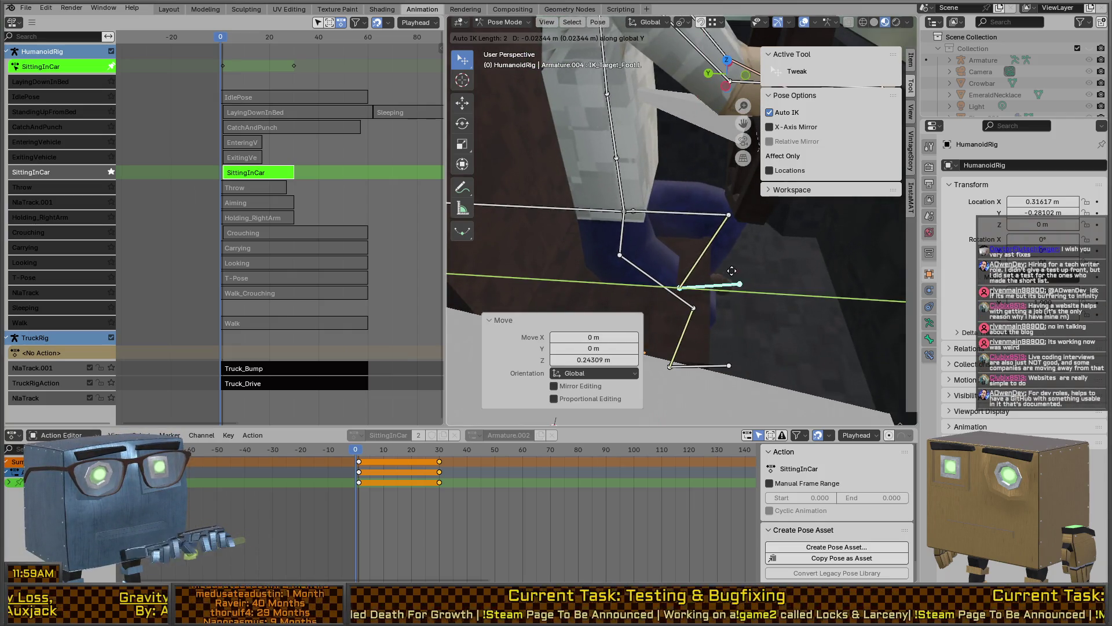
{"action": "left_click", "coordinate": [775, 271]}
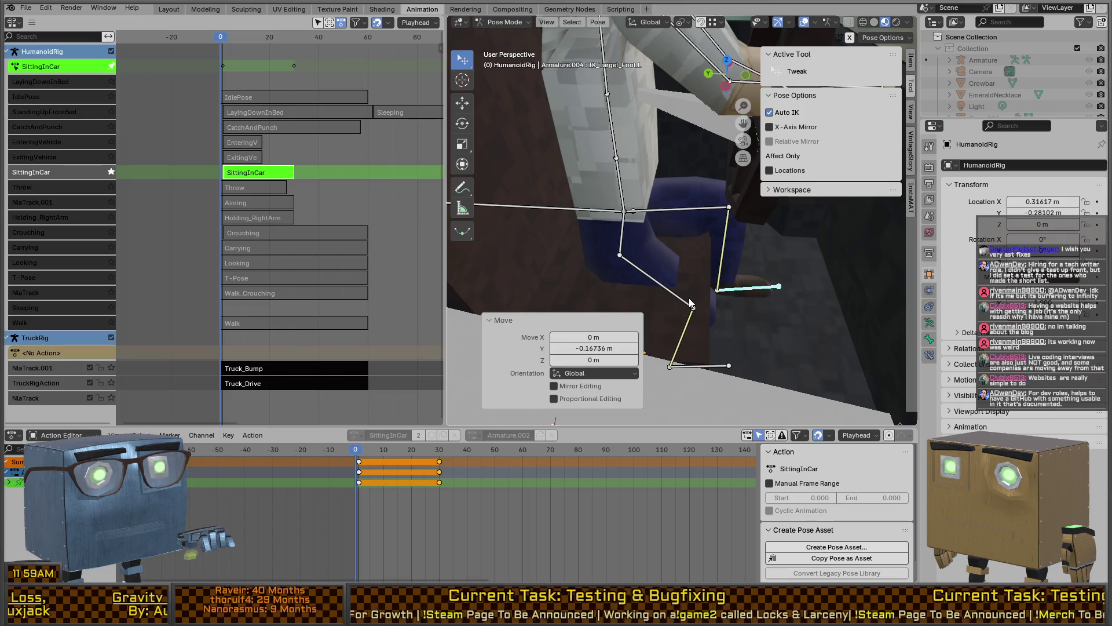
- Raise the right foot IK target on Z and shift the Root bone along Y
{"action": "left_click", "coordinate": [701, 358]}
{"action": "key", "text": "g"}
{"action": "key", "text": "z"}
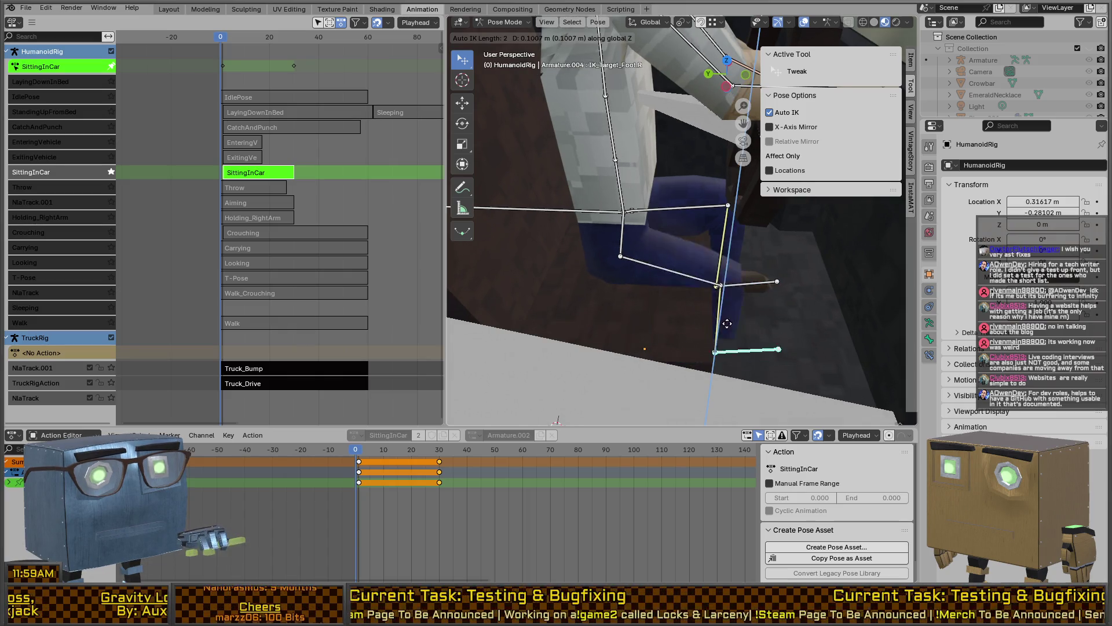
{"action": "left_click", "coordinate": [732, 308]}
{"action": "mouse_move", "coordinate": [507, 240]}
{"action": "middle_mouse_down"}
{"action": "mouse_move", "coordinate": [551, 198]}
{"action": "mouse_move", "coordinate": [596, 221]}
{"action": "middle_mouse_up"}
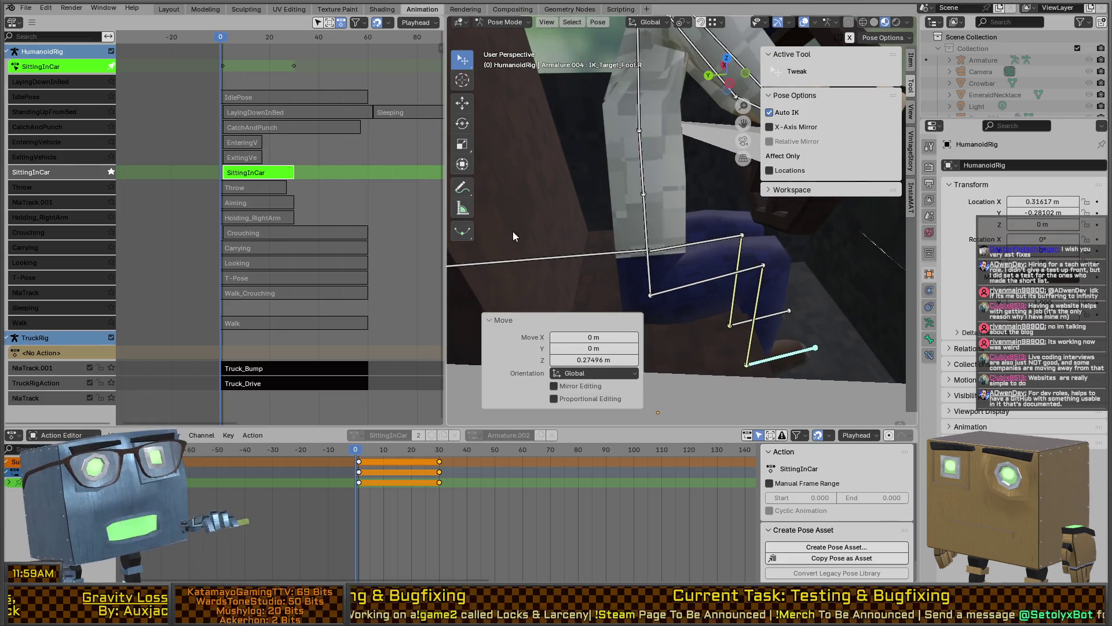
{"action": "left_click", "coordinate": [558, 257]}
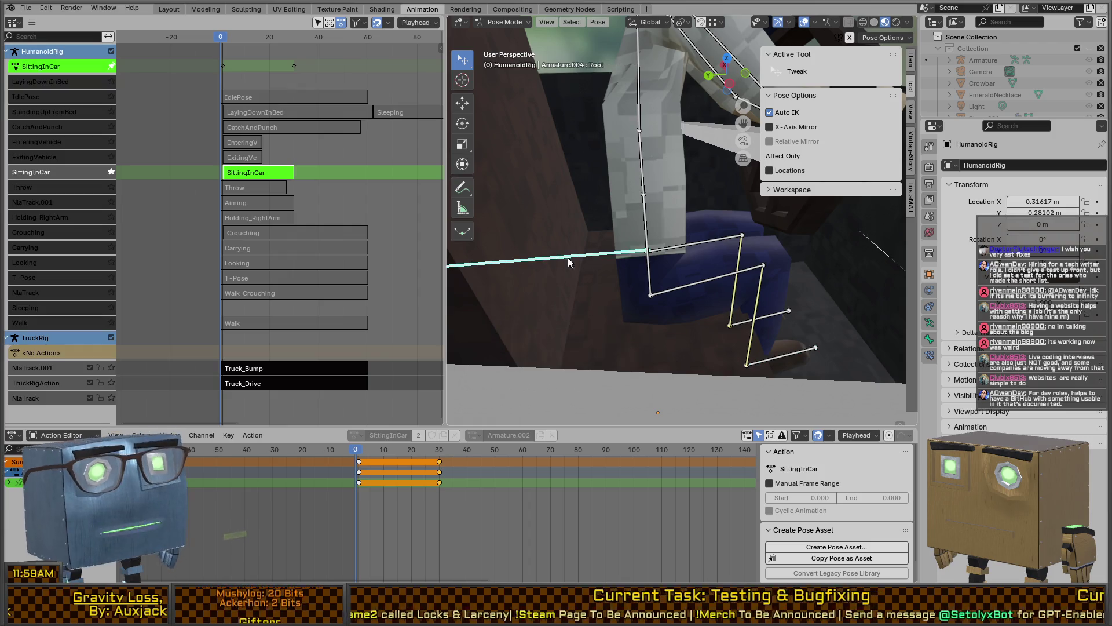
{"action": "key", "text": "g"}
{"action": "key", "text": "y"}
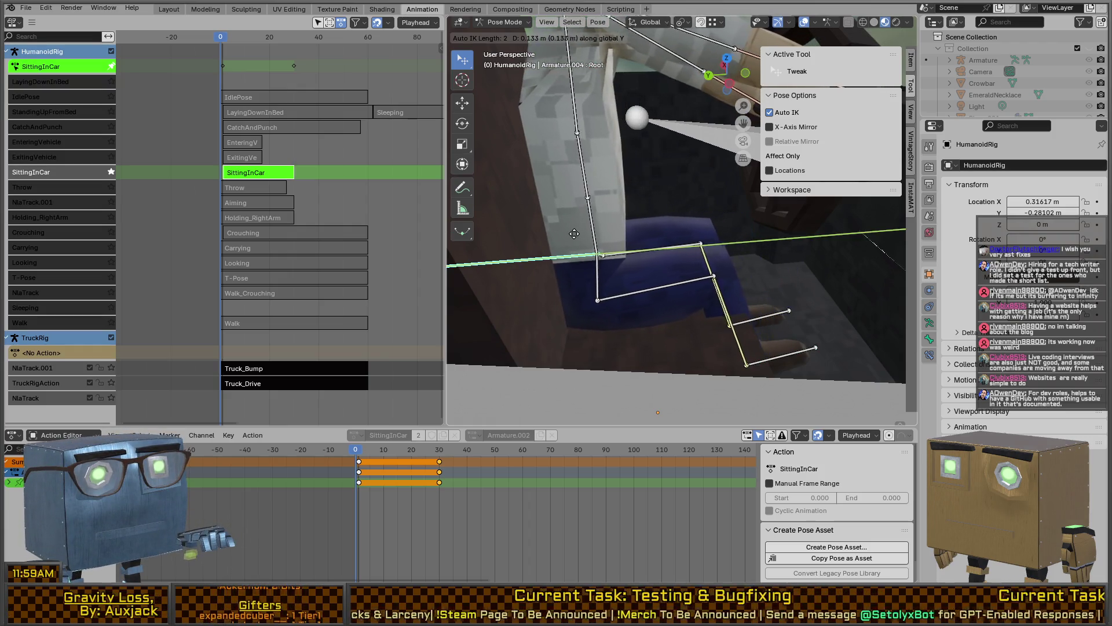
{"action": "left_click", "coordinate": [597, 226]}
- Check the upper spine, Spine.2, head, neck and right forearm bones, and hide the sidebar
{"action": "mouse_move", "coordinate": [597, 226]}
{"action": "middle_mouse_down"}
{"action": "mouse_move", "coordinate": [607, 204]}
{"action": "mouse_move", "coordinate": [652, 216]}
{"action": "mouse_move", "coordinate": [639, 197]}
{"action": "mouse_move", "coordinate": [639, 210]}
{"action": "mouse_move", "coordinate": [671, 200]}
{"action": "middle_mouse_up"}
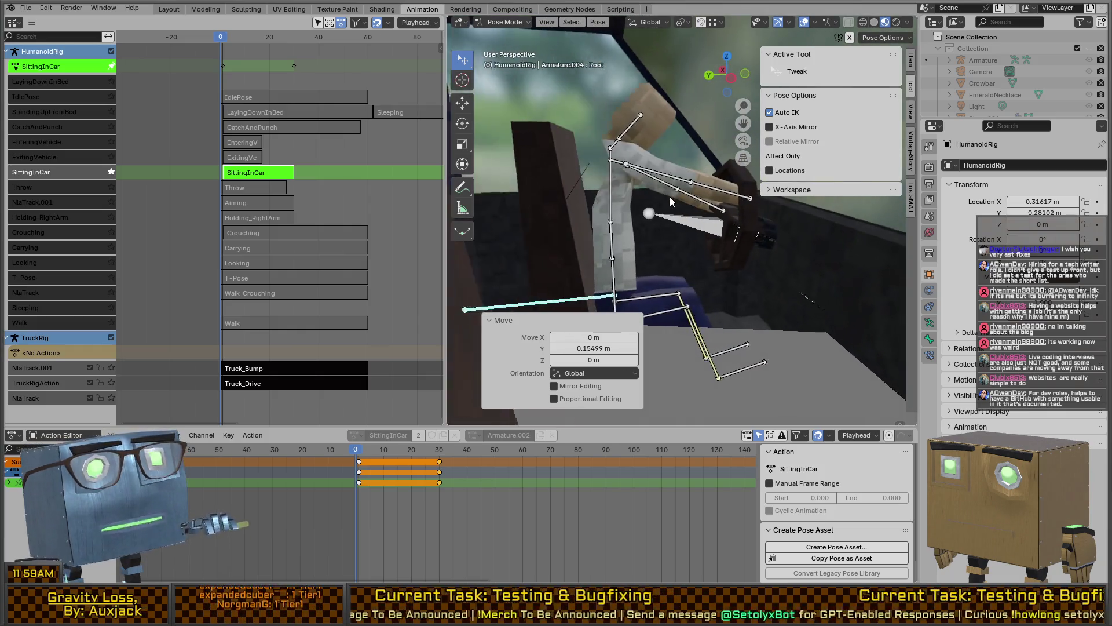
{"action": "left_click", "coordinate": [612, 165]}
{"action": "left_click", "coordinate": [611, 183]}
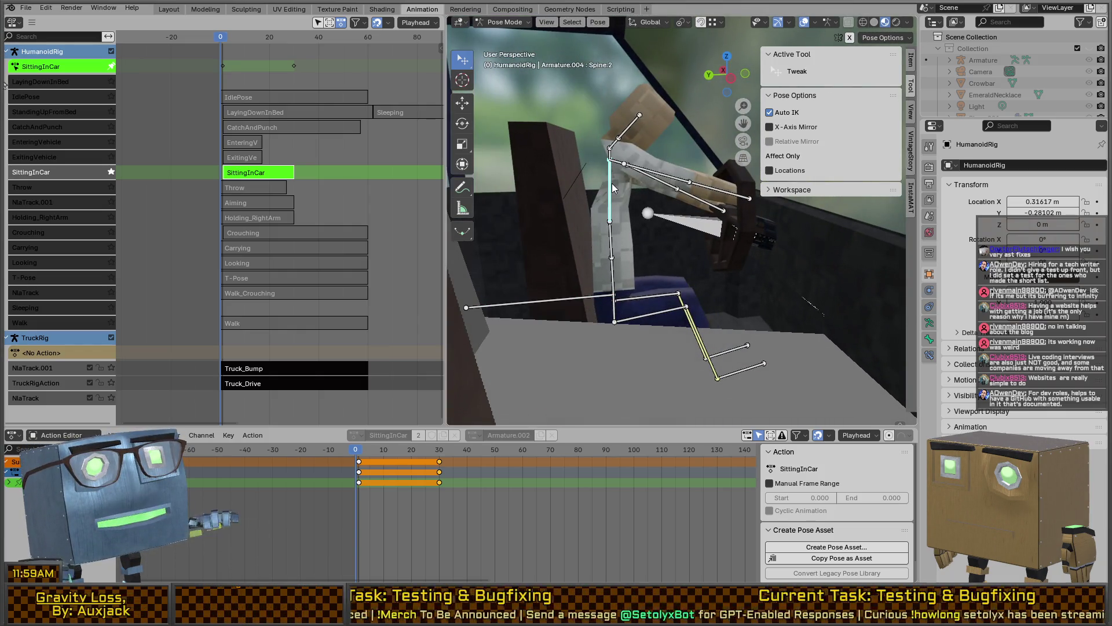
{"action": "mouse_move", "coordinate": [612, 183]}
{"action": "middle_mouse_down"}
{"action": "mouse_move", "coordinate": [686, 216]}
{"action": "mouse_move", "coordinate": [599, 196]}
{"action": "mouse_move", "coordinate": [700, 177]}
{"action": "mouse_move", "coordinate": [538, 184]}
{"action": "middle_mouse_up"}
{"action": "left_click", "coordinate": [626, 178]}
{"action": "left_click", "coordinate": [624, 181]}
{"action": "mouse_move", "coordinate": [612, 182]}
{"action": "middle_mouse_down"}
{"action": "mouse_move", "coordinate": [752, 203]}
{"action": "mouse_move", "coordinate": [734, 214]}
{"action": "mouse_move", "coordinate": [756, 225]}
{"action": "mouse_move", "coordinate": [772, 207]}
{"action": "middle_mouse_up"}
{"action": "left_click", "coordinate": [704, 197]}
{"action": "mouse_move", "coordinate": [704, 197]}
{"action": "middle_mouse_down"}
{"action": "mouse_move", "coordinate": [821, 228]}
{"action": "mouse_move", "coordinate": [681, 176]}
{"action": "mouse_move", "coordinate": [686, 148]}
{"action": "mouse_move", "coordinate": [669, 175]}
{"action": "mouse_move", "coordinate": [647, 151]}
{"action": "middle_mouse_up"}
{"action": "key", "text": "n"}
- Rotate Bicep.R about Z and move Forearm.R 0.070762 m in X toward the steering wheel
{"action": "left_click", "coordinate": [633, 241]}
{"action": "key", "text": "r"}
{"action": "key", "text": "z"}
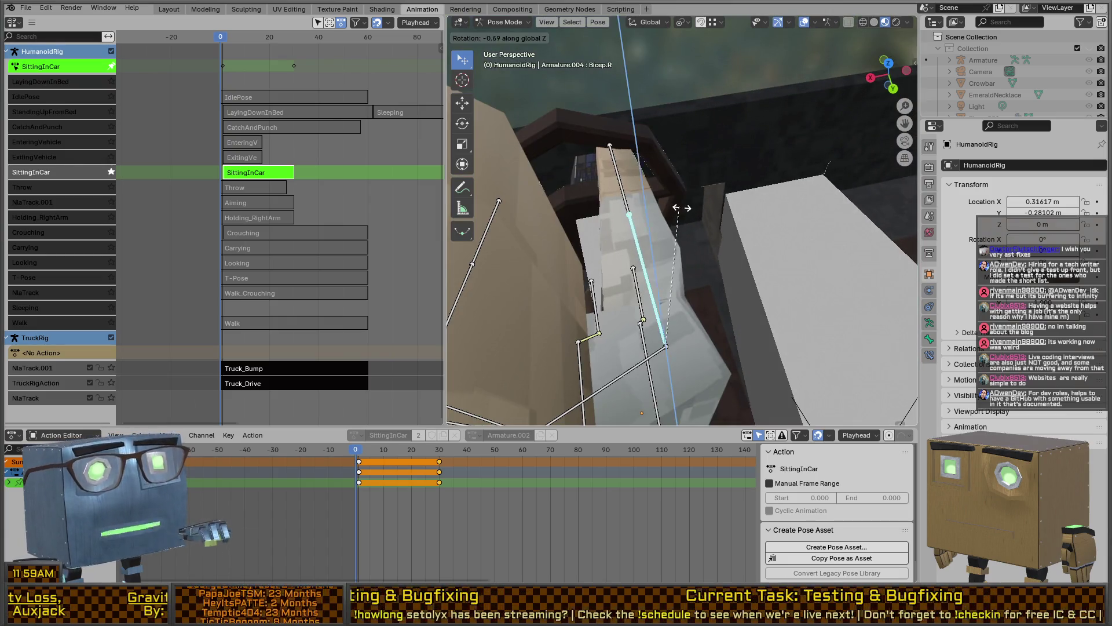
{"action": "left_click", "coordinate": [681, 157]}
{"action": "left_click", "coordinate": [680, 155]}
{"action": "key", "text": "g"}
{"action": "key", "text": "shift+z"}
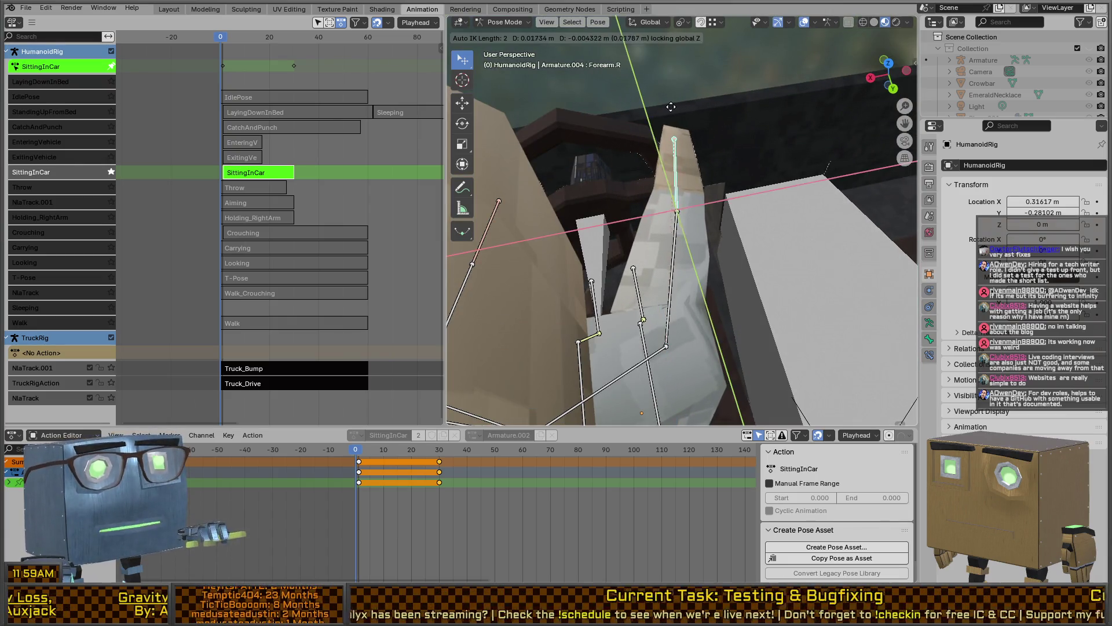
{"action": "left_click", "coordinate": [660, 129]}
{"action": "mouse_move", "coordinate": [659, 129]}
{"action": "middle_mouse_down"}
{"action": "mouse_move", "coordinate": [634, 120]}
{"action": "mouse_move", "coordinate": [636, 139]}
{"action": "mouse_move", "coordinate": [707, 148]}
{"action": "mouse_move", "coordinate": [641, 180]}
{"action": "mouse_move", "coordinate": [513, 150]}
{"action": "mouse_move", "coordinate": [662, 178]}
{"action": "mouse_move", "coordinate": [726, 311]}
{"action": "middle_mouse_up"}
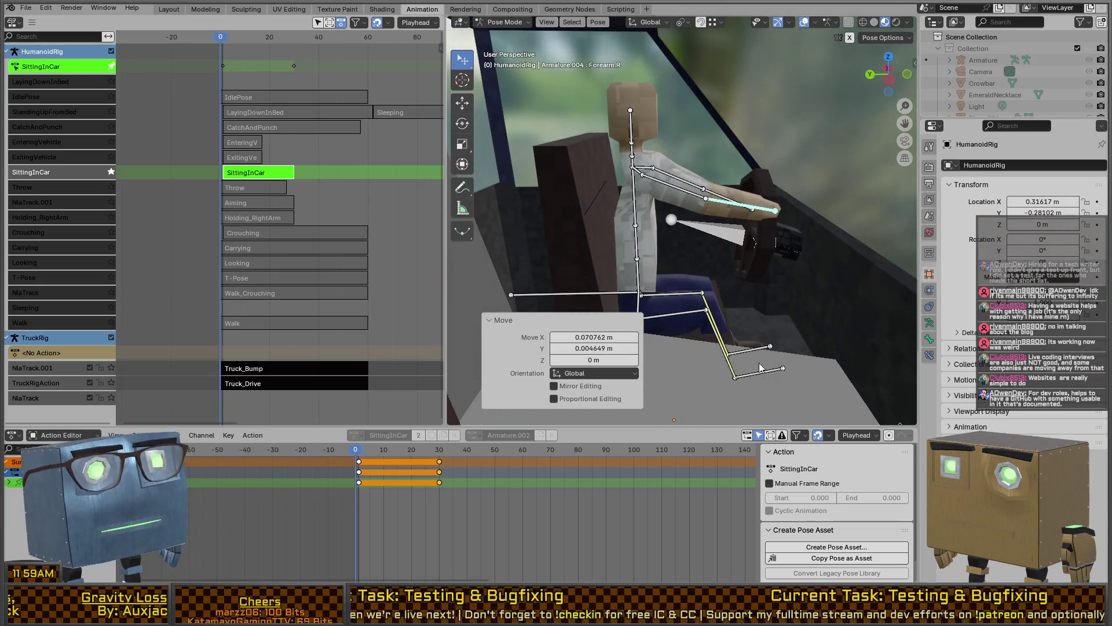
- Slide the foot bones along the Y axis
{"action": "left_click", "coordinate": [756, 347]}
{"action": "key", "text": "g"}
{"action": "key", "text": "y"}
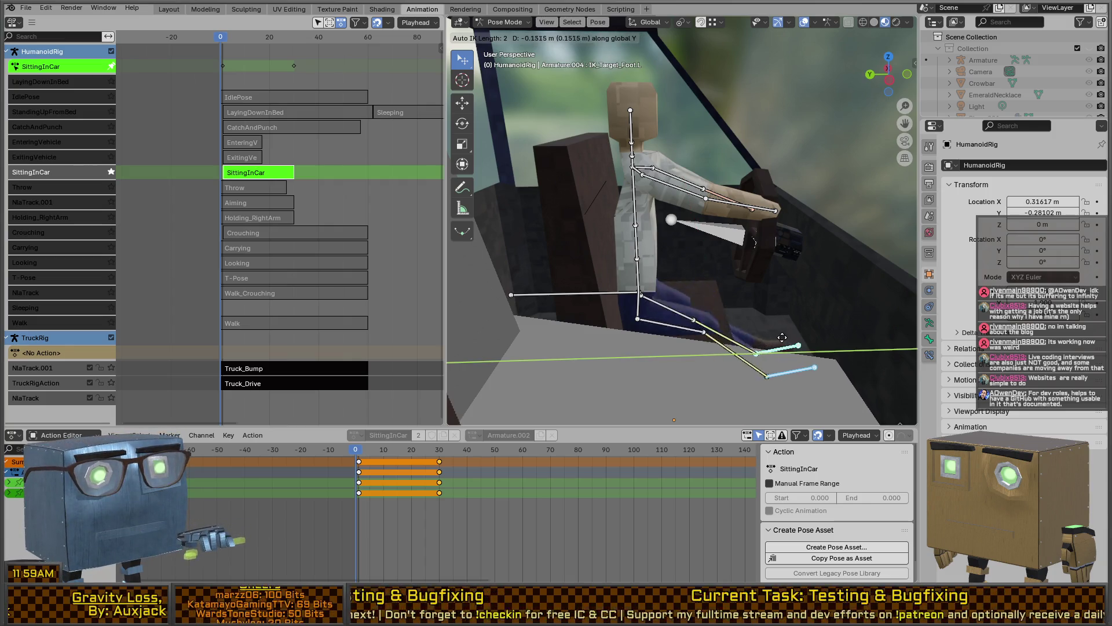
{"action": "left_click", "coordinate": [698, 314]}
{"action": "mouse_move", "coordinate": [699, 314]}
{"action": "middle_mouse_down"}
{"action": "mouse_move", "coordinate": [693, 287]}
{"action": "mouse_move", "coordinate": [753, 270]}
{"action": "mouse_move", "coordinate": [745, 248]}
{"action": "mouse_move", "coordinate": [735, 262]}
{"action": "mouse_move", "coordinate": [742, 235]}
{"action": "mouse_move", "coordinate": [721, 264]}
{"action": "mouse_move", "coordinate": [726, 253]}
{"action": "middle_mouse_up"}
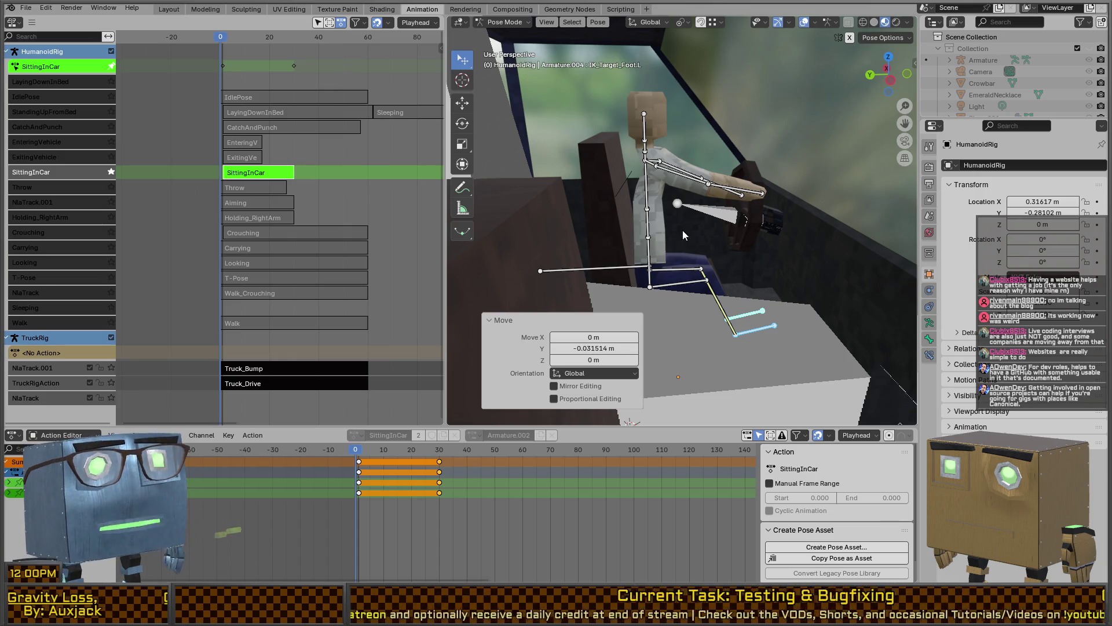
- Tilt the torso by rotating Spine.0 about X, and rotate the neck to adjust the head
{"action": "left_click", "coordinate": [646, 259]}
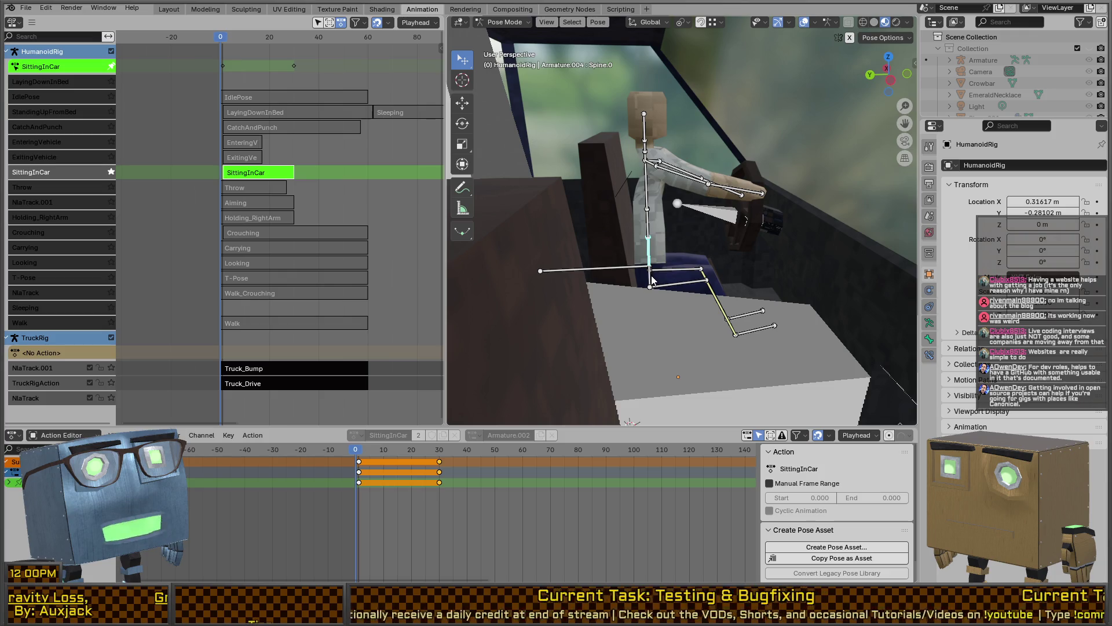
{"action": "key", "text": "r"}
{"action": "key", "text": "x"}
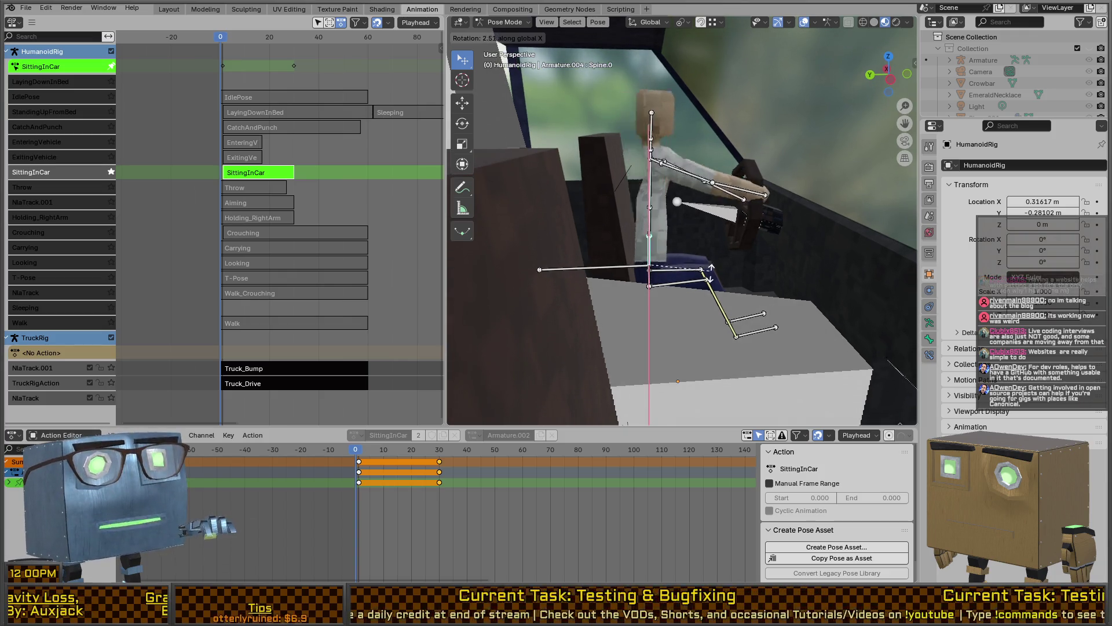
{"action": "left_click", "coordinate": [712, 261]}
{"action": "mouse_move", "coordinate": [713, 261]}
{"action": "middle_mouse_down"}
{"action": "mouse_move", "coordinate": [694, 212]}
{"action": "mouse_move", "coordinate": [637, 163]}
{"action": "middle_mouse_up"}
{"action": "left_click", "coordinate": [629, 163]}
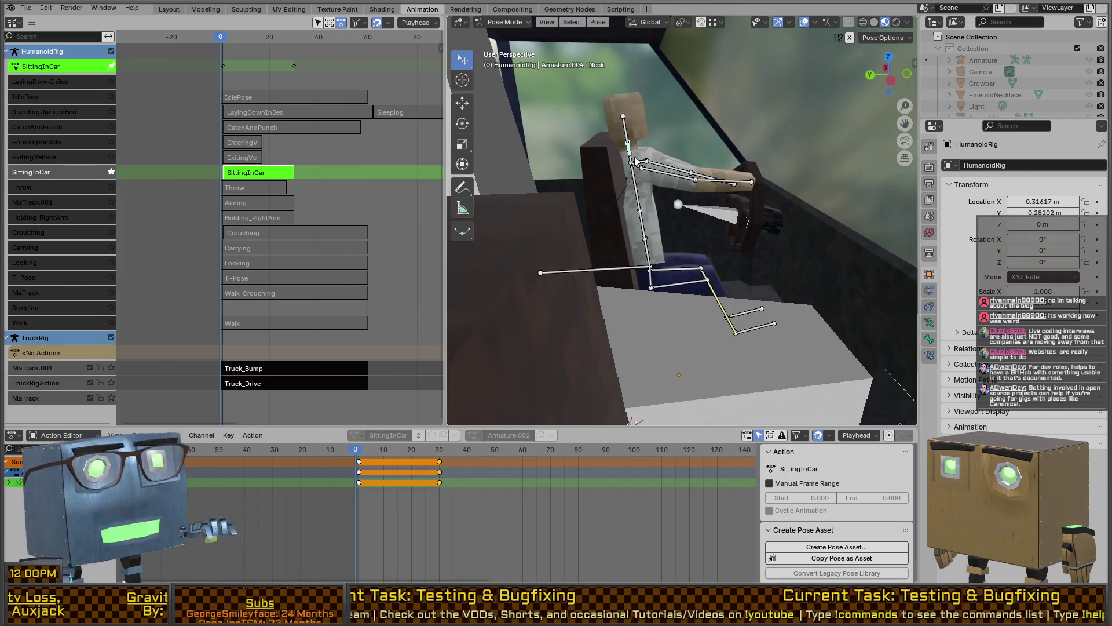
{"action": "key", "text": "r"}
{"action": "left_click", "coordinate": [709, 182]}
- Place both forearms on the wheel (left 0.021194 m Y, -0.061991 m Z), then select all bones
{"action": "left_click", "coordinate": [731, 186]}
{"action": "middle_click_drag", "start_coordinate": [731, 186], "coordinate": [747, 173]}
{"action": "key", "text": "g"}
{"action": "key", "text": "x"}
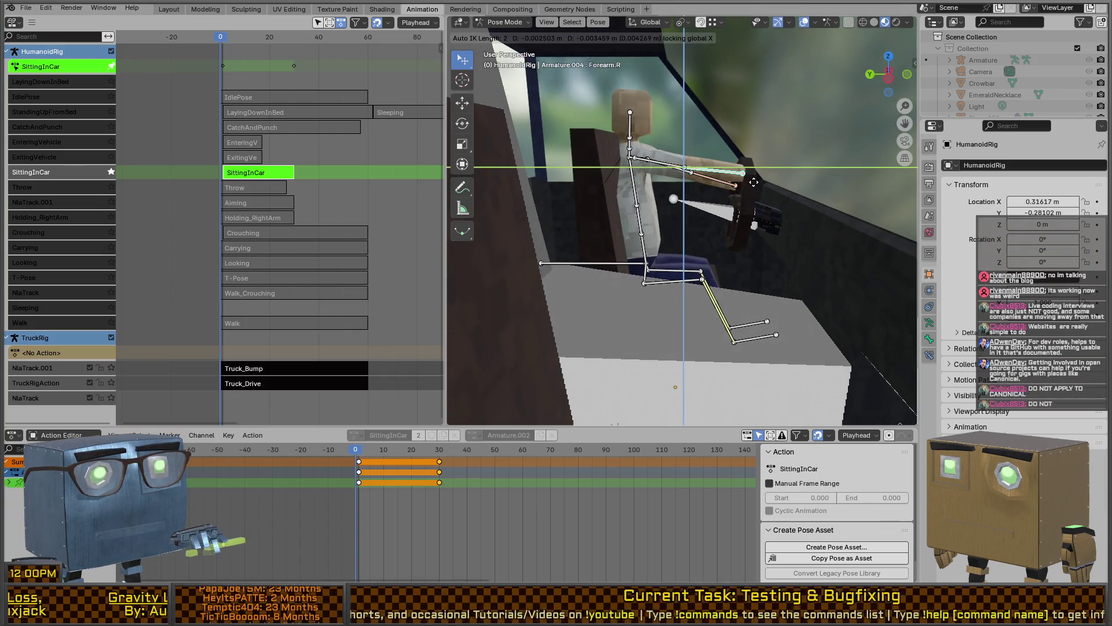
{"action": "left_click", "coordinate": [759, 189]}
{"action": "left_click", "coordinate": [725, 177]}
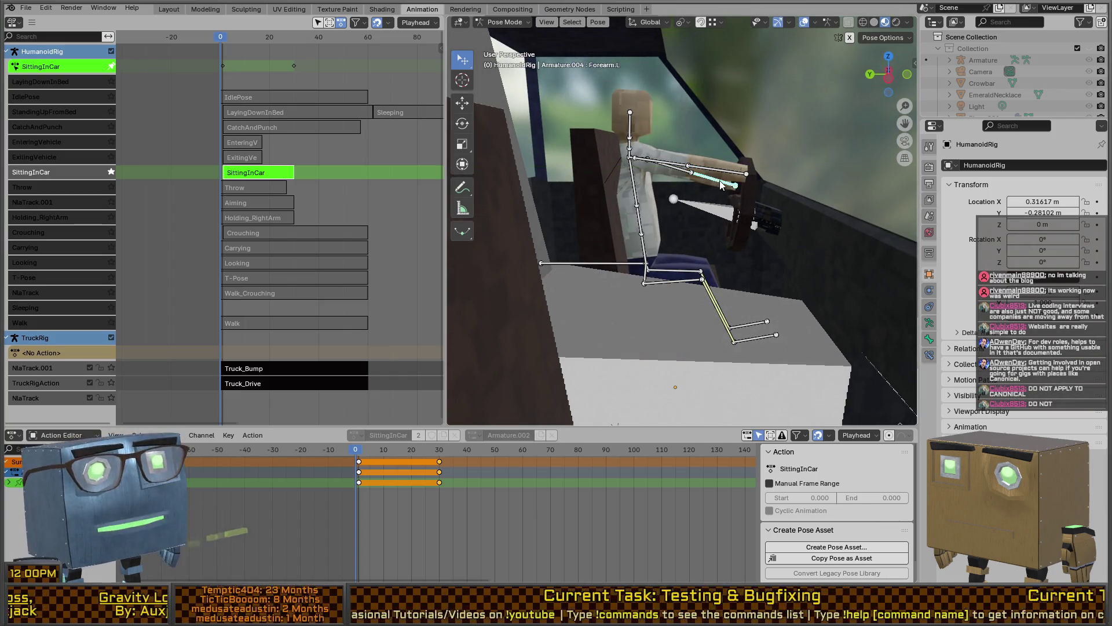
{"action": "key", "text": "g"}
{"action": "key", "text": "shift+x"}
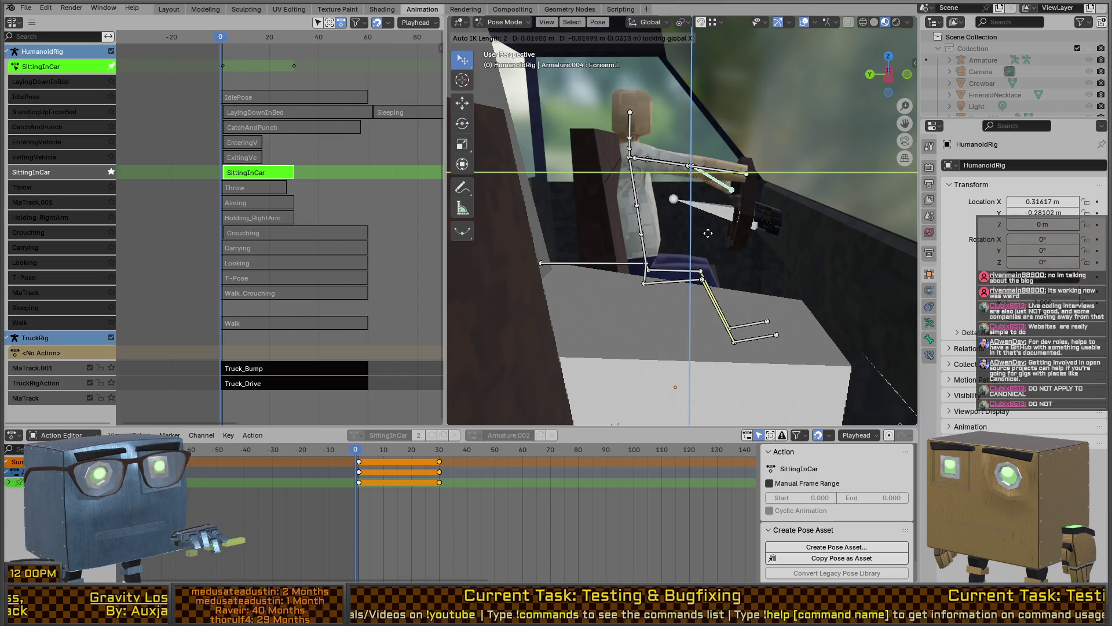
{"action": "left_click", "coordinate": [712, 288]}
{"action": "mouse_move", "coordinate": [719, 255]}
{"action": "middle_mouse_down"}
{"action": "mouse_move", "coordinate": [725, 225]}
{"action": "mouse_move", "coordinate": [827, 221]}
{"action": "mouse_move", "coordinate": [707, 190]}
{"action": "mouse_move", "coordinate": [728, 197]}
{"action": "mouse_move", "coordinate": [739, 227]}
{"action": "mouse_move", "coordinate": [642, 195]}
{"action": "mouse_move", "coordinate": [665, 187]}
{"action": "mouse_move", "coordinate": [688, 211]}
{"action": "middle_mouse_up"}
{"action": "scroll", "coordinate": [688, 211], "scroll_direction": "down", "scroll_amount": 3}
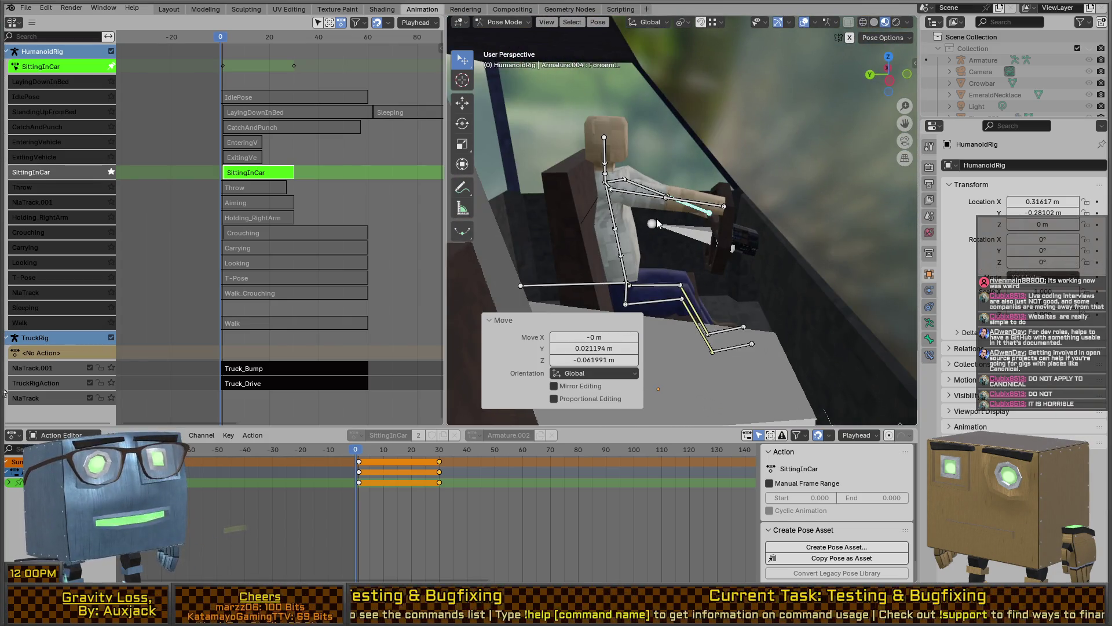
{"action": "key", "text": "a"}
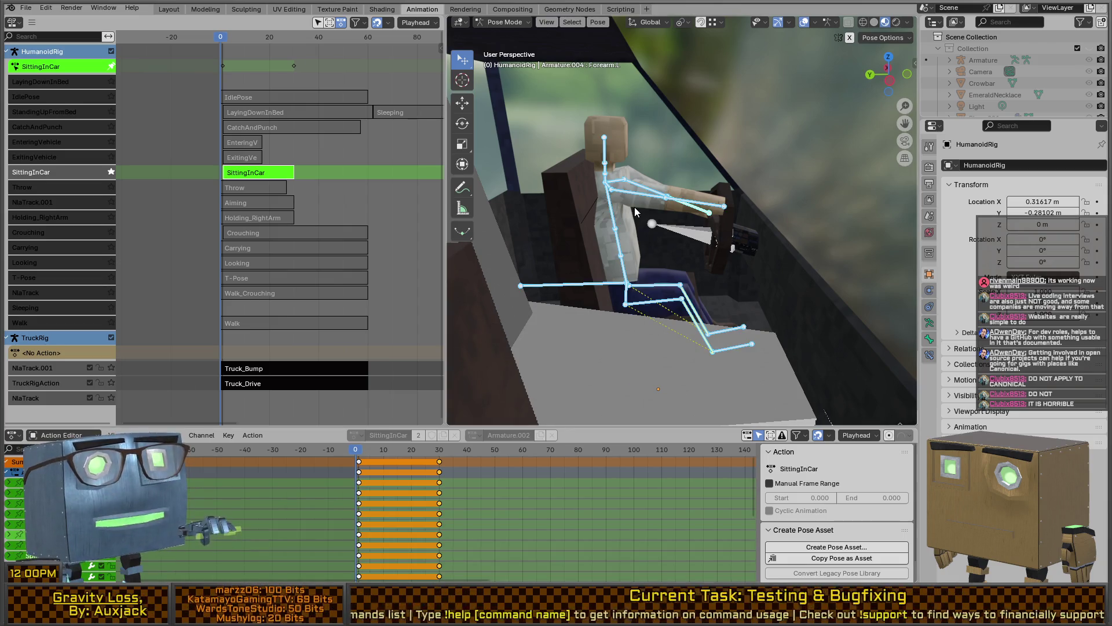
- Paste the copied seated pose at frame 1 and inspect the rig inside the truck
{"action": "left_click", "coordinate": [360, 451]}
{"action": "key", "text": "ctrl+v"}
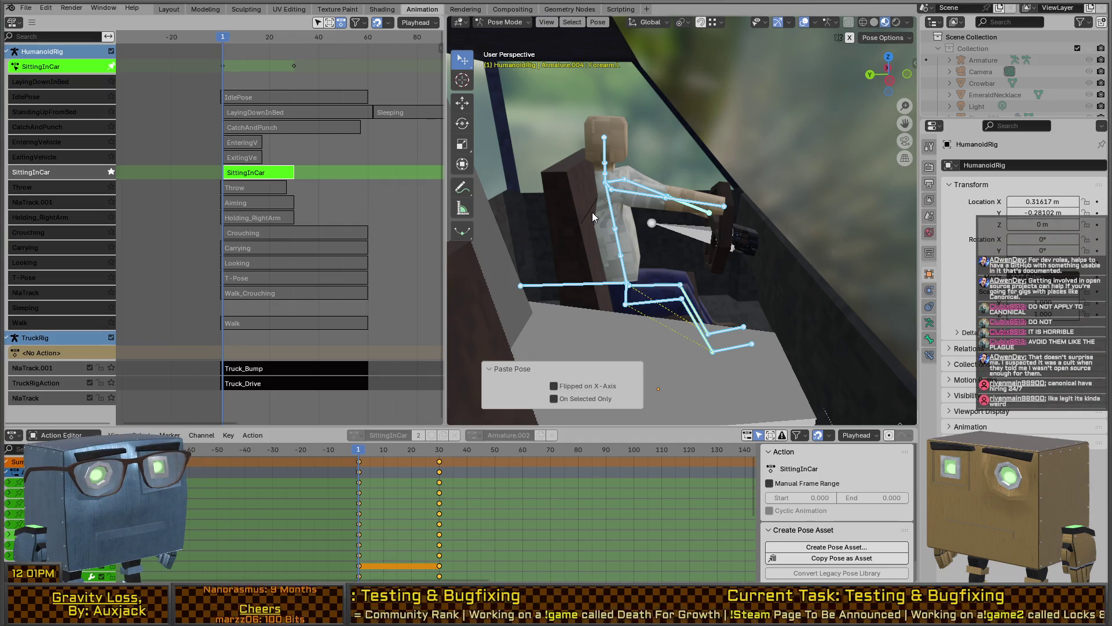
{"action": "mouse_move", "coordinate": [711, 258]}
{"action": "middle_mouse_down"}
{"action": "mouse_move", "coordinate": [667, 230]}
{"action": "mouse_move", "coordinate": [682, 245]}
{"action": "middle_mouse_up"}
{"action": "scroll", "coordinate": [683, 244], "scroll_direction": "up", "scroll_amount": 2}
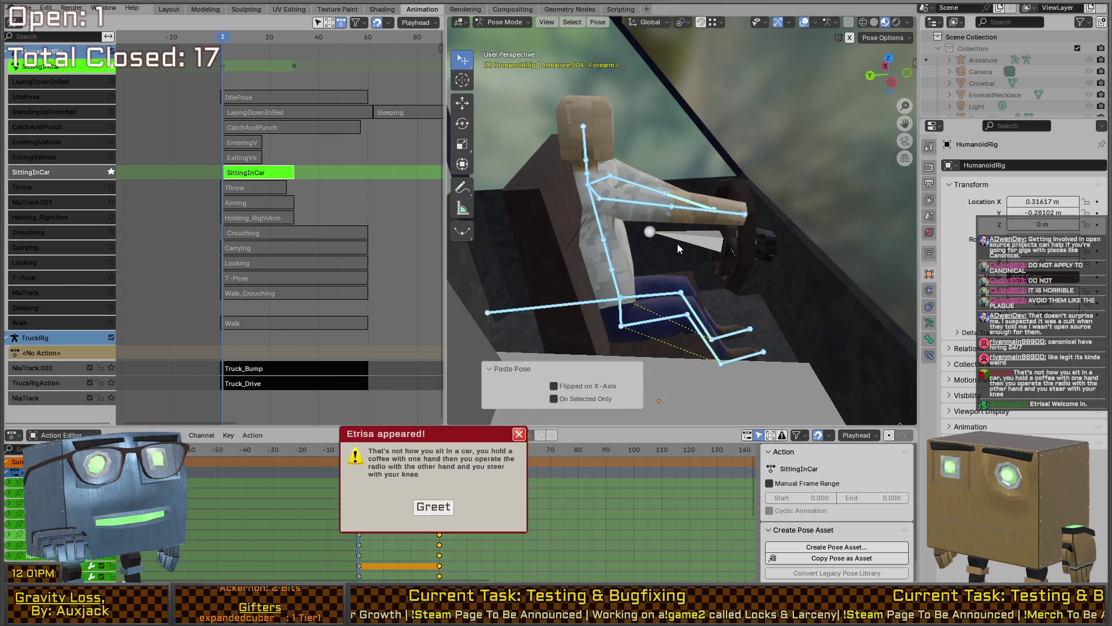
{"action": "mouse_move", "coordinate": [676, 243]}
{"action": "middle_mouse_down"}
{"action": "mouse_move", "coordinate": [701, 291]}
{"action": "mouse_move", "coordinate": [728, 234]}
{"action": "mouse_move", "coordinate": [675, 288]}
{"action": "middle_mouse_up"}
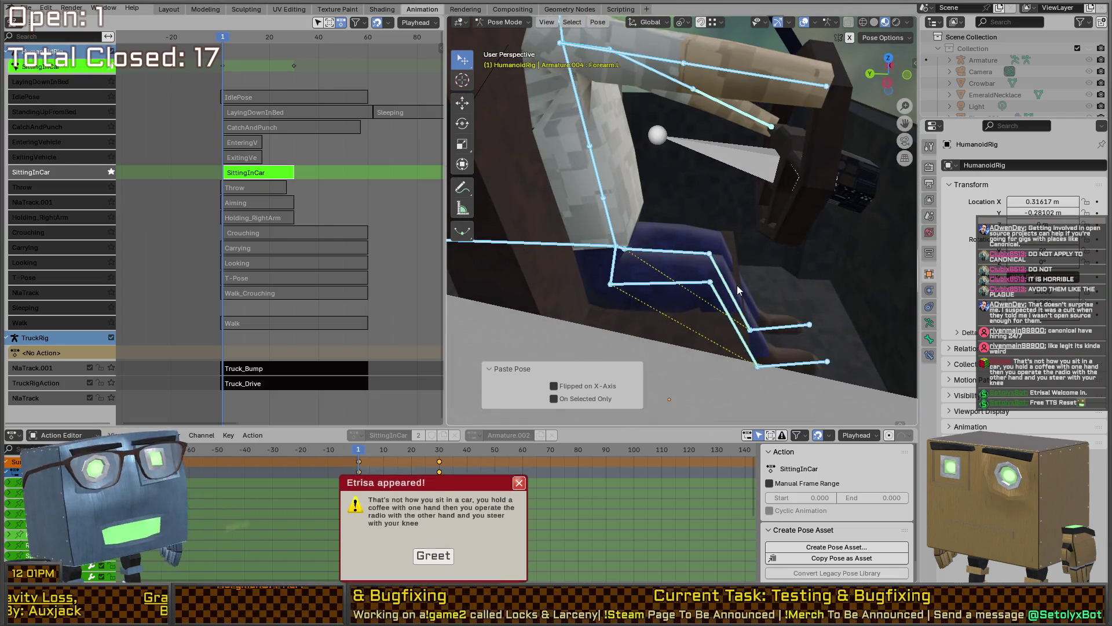
{"action": "mouse_move", "coordinate": [709, 282]}
{"action": "middle_mouse_down"}
{"action": "mouse_move", "coordinate": [743, 251]}
{"action": "mouse_move", "coordinate": [737, 284]}
{"action": "mouse_move", "coordinate": [731, 259]}
{"action": "middle_mouse_up"}
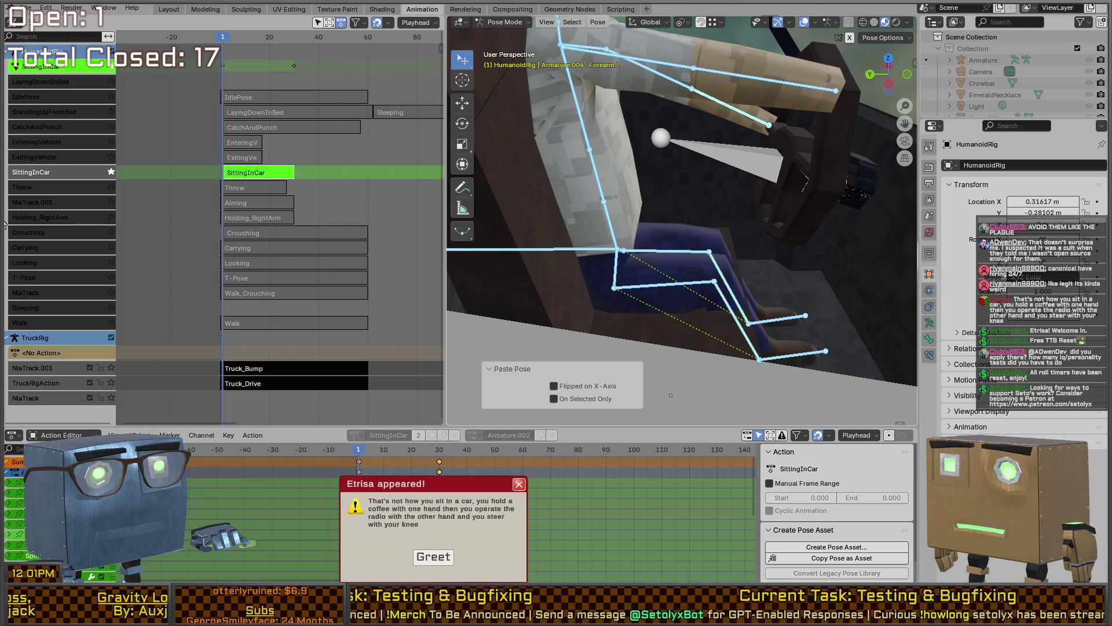
{"action": "mouse_move", "coordinate": [732, 260]}
{"action": "middle_mouse_down"}
{"action": "mouse_move", "coordinate": [569, 195]}
{"action": "mouse_move", "coordinate": [745, 225]}
{"action": "mouse_move", "coordinate": [744, 193]}
{"action": "middle_mouse_up"}
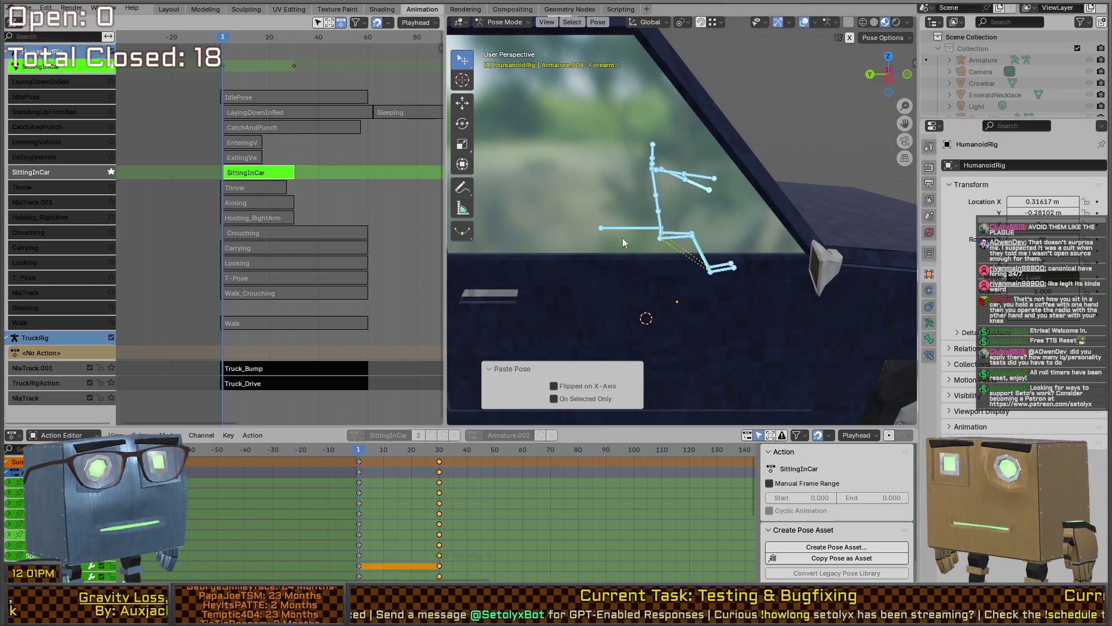
{"action": "mouse_move", "coordinate": [515, 172]}
{"action": "middle_mouse_down"}
{"action": "mouse_move", "coordinate": [659, 191]}
{"action": "mouse_move", "coordinate": [718, 178]}
{"action": "mouse_move", "coordinate": [676, 197]}
{"action": "middle_mouse_up"}
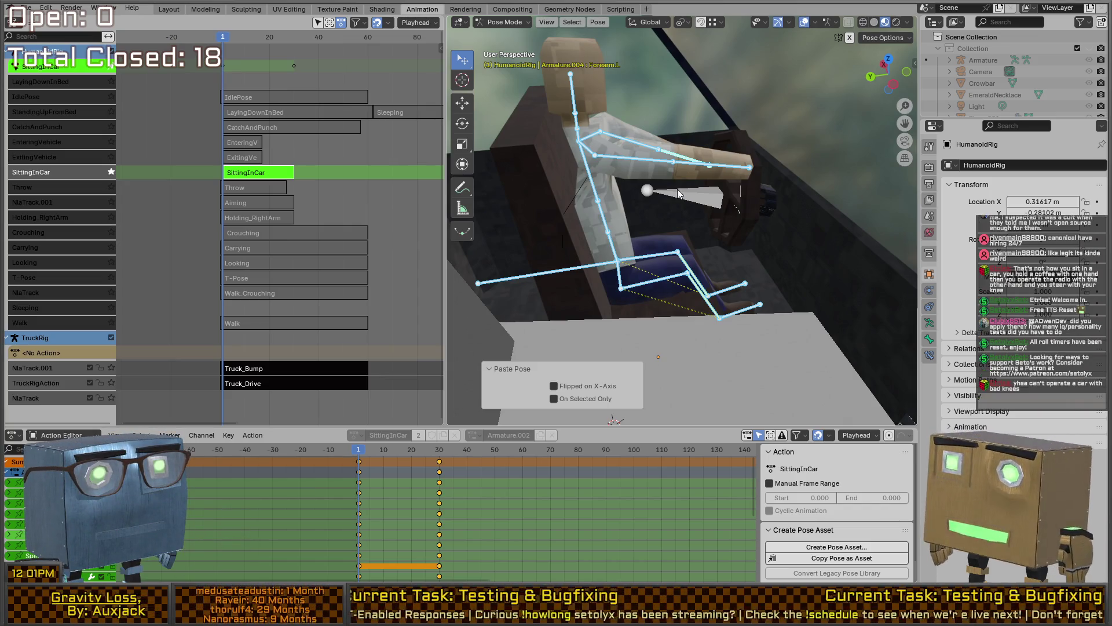
{"action": "mouse_move", "coordinate": [678, 203]}
{"action": "middle_mouse_down"}
{"action": "mouse_move", "coordinate": [679, 177]}
{"action": "mouse_move", "coordinate": [681, 197]}
{"action": "mouse_move", "coordinate": [702, 210]}
{"action": "mouse_move", "coordinate": [697, 201]}
{"action": "middle_mouse_up"}
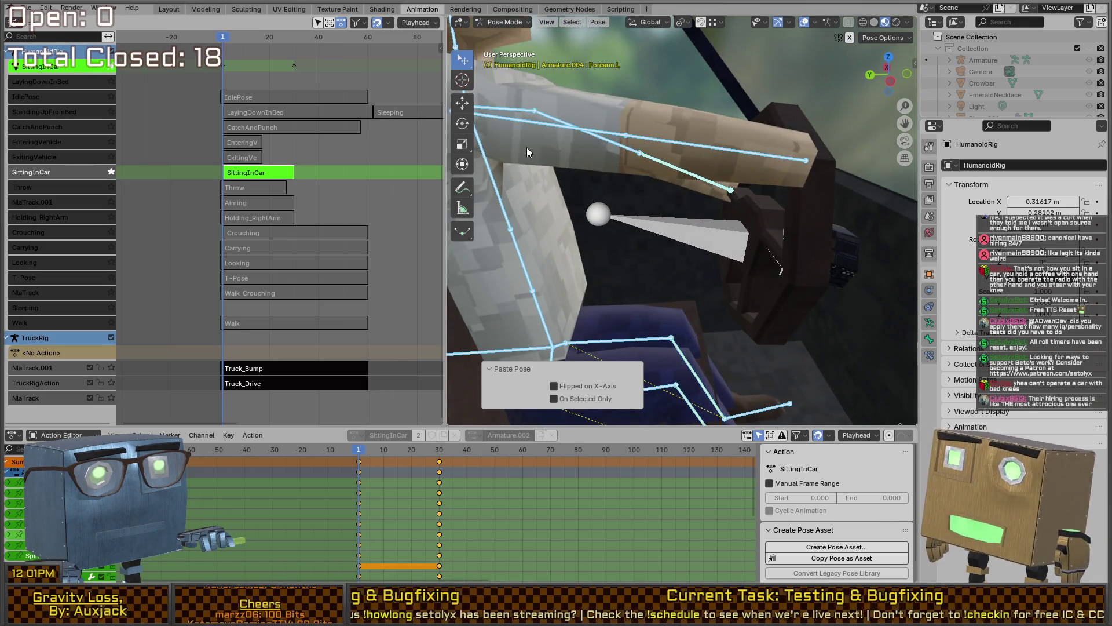
{"action": "middle_click_drag", "start_coordinate": [606, 146], "coordinate": [669, 176]}
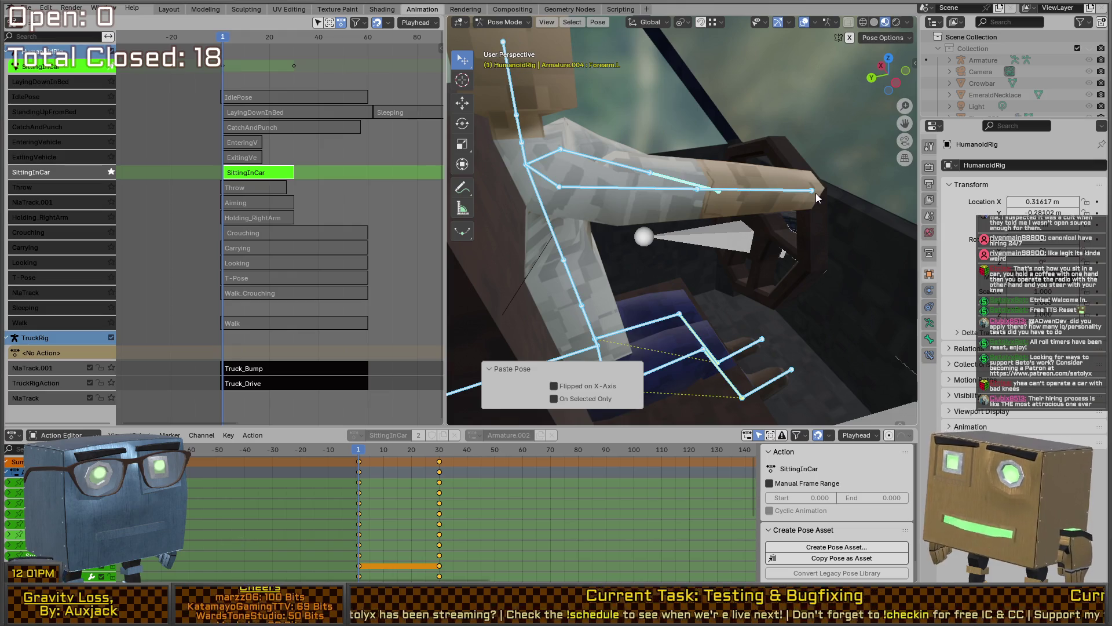
- Toggle the rig out of and back into Pose Mode, then go to frame 30
{"action": "key", "text": "ctrl+Tab"}
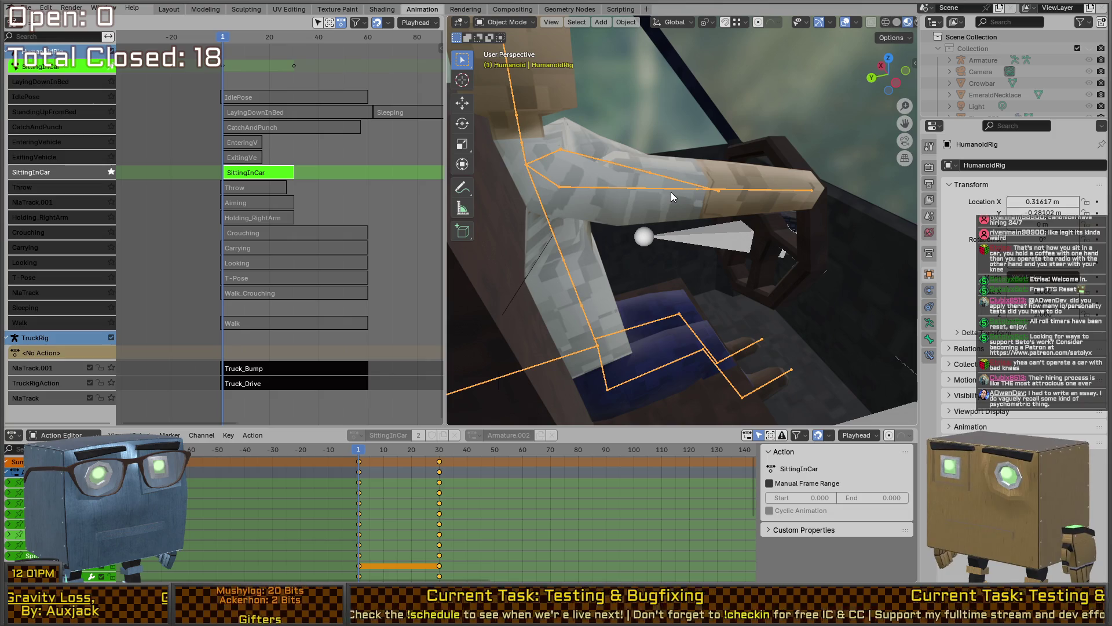
{"action": "key", "text": "ctrl+Tab"}
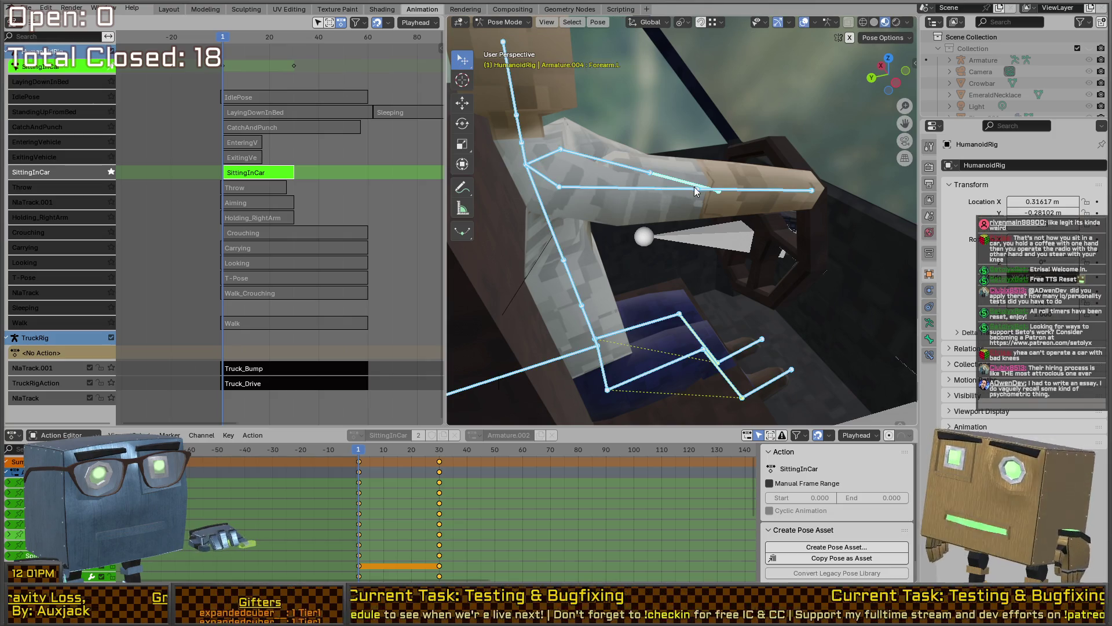
{"action": "left_click", "coordinate": [440, 450]}
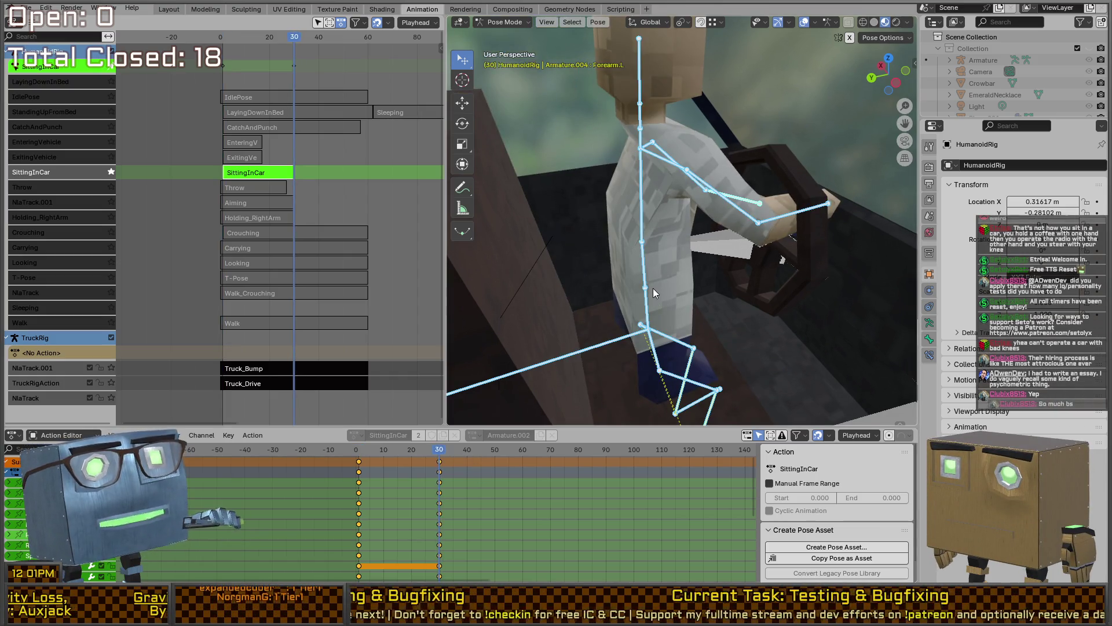
- Paste the seated pose at frame 30 of SittingInCar and check it from new angles
{"action": "key", "text": "ctrl+v"}
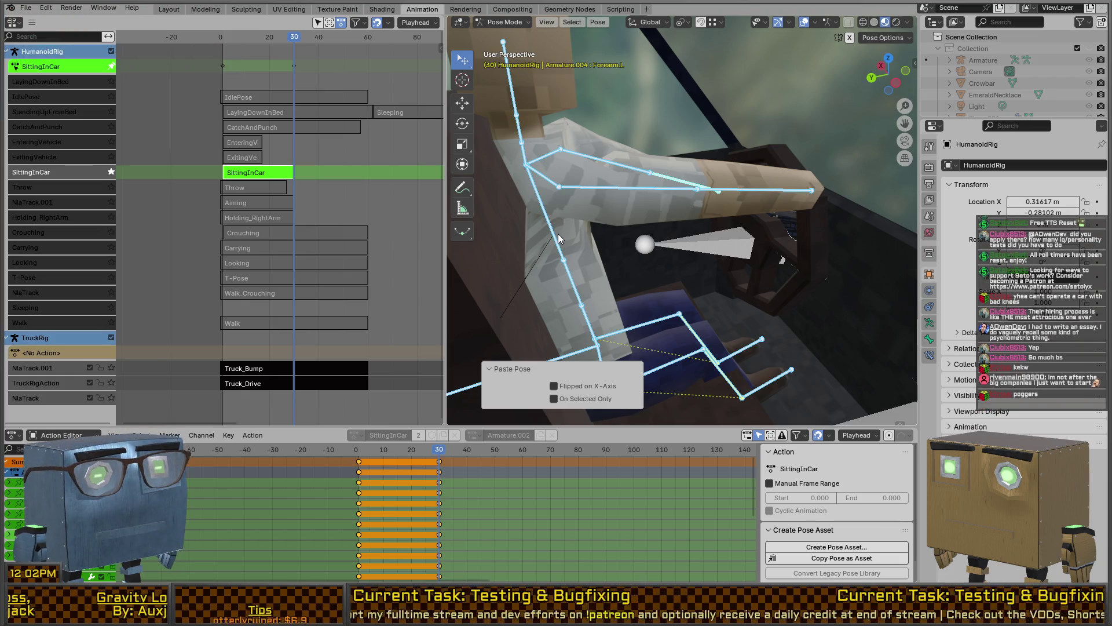
{"action": "mouse_move", "coordinate": [714, 251]}
{"action": "middle_mouse_down"}
{"action": "mouse_move", "coordinate": [695, 242]}
{"action": "mouse_move", "coordinate": [504, 275]}
{"action": "middle_mouse_up"}
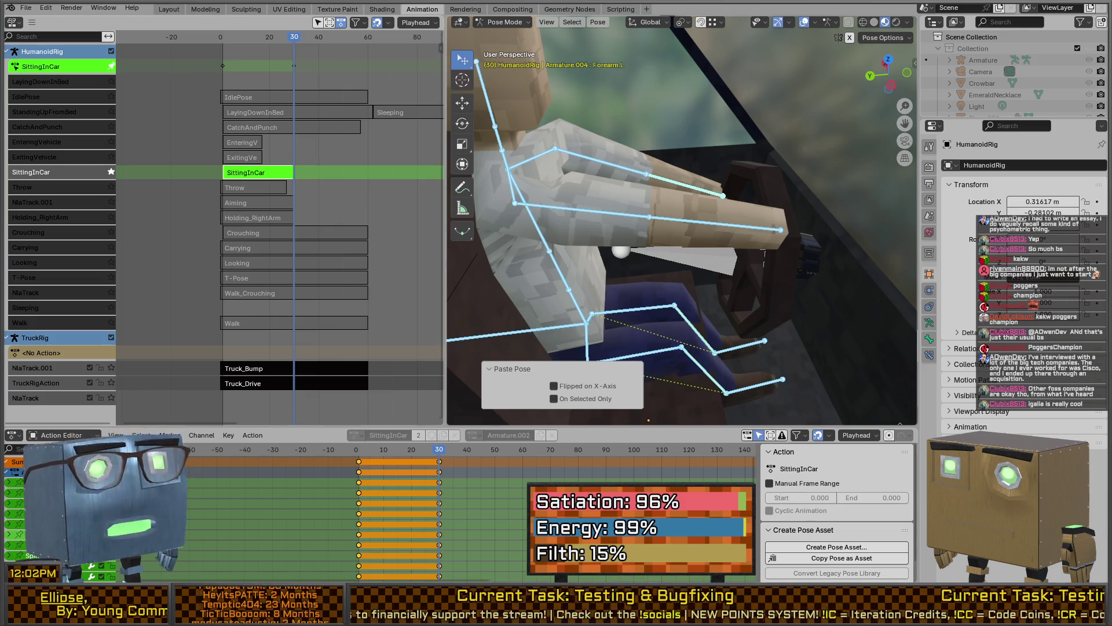
{"action": "mouse_move", "coordinate": [655, 221]}
{"action": "middle_mouse_down"}
{"action": "mouse_move", "coordinate": [669, 186]}
{"action": "mouse_move", "coordinate": [690, 215]}
{"action": "mouse_move", "coordinate": [686, 238]}
{"action": "mouse_move", "coordinate": [741, 236]}
{"action": "mouse_move", "coordinate": [666, 235]}
{"action": "middle_mouse_up"}
{"action": "scroll", "coordinate": [666, 235], "scroll_direction": "down", "scroll_amount": 5}
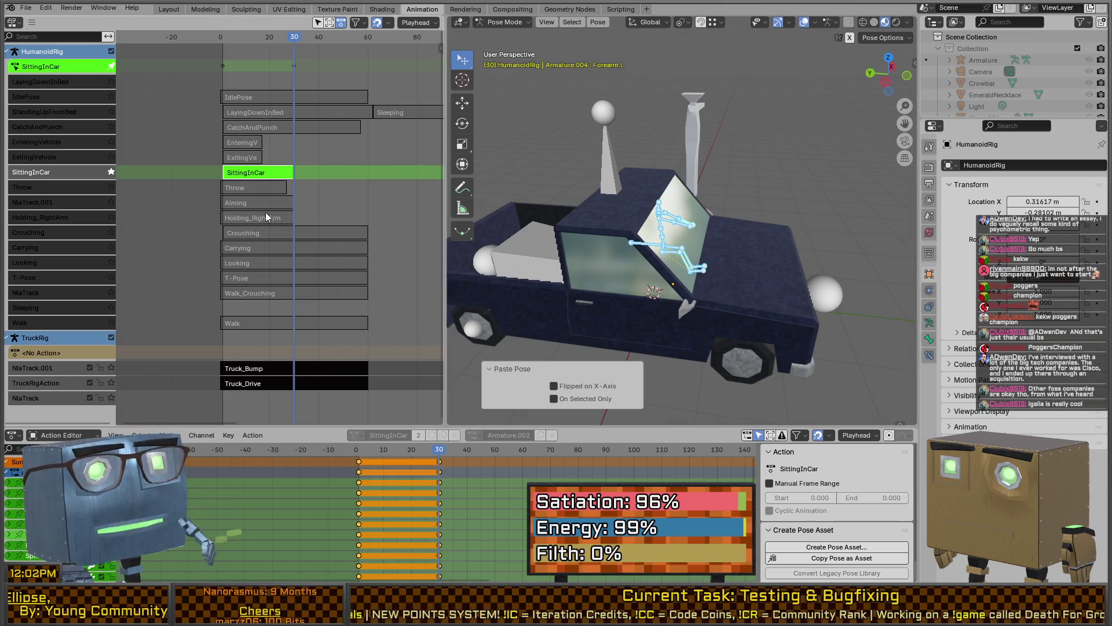
{"action": "scroll", "coordinate": [631, 191], "scroll_direction": "up", "scroll_amount": 10}
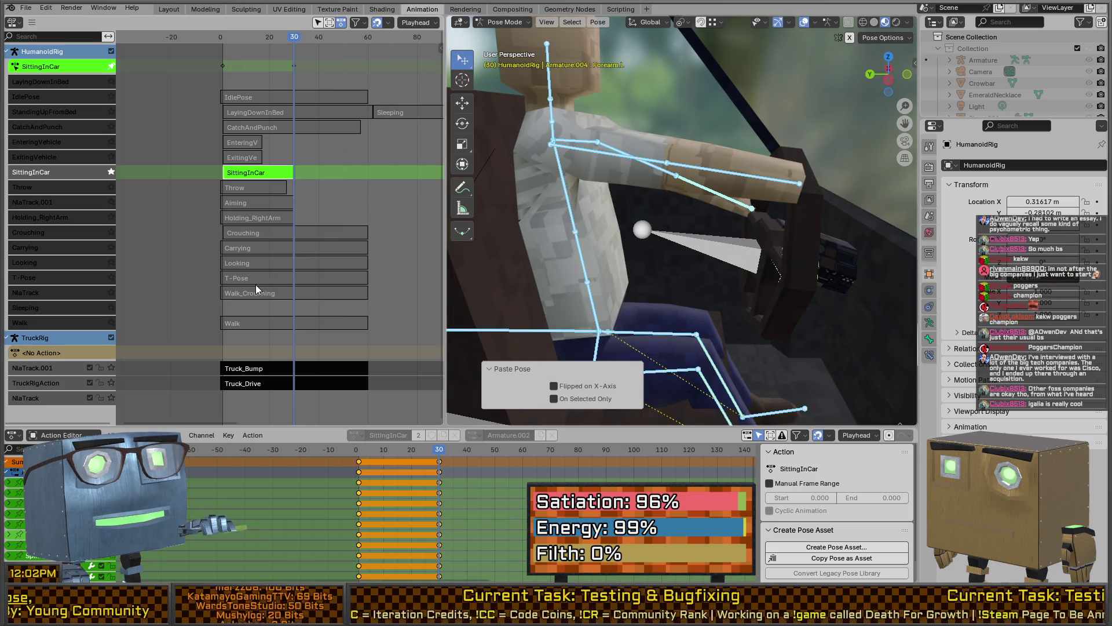
- Exit tweak mode on SittingInCar and select the EnteringVehicle strip
{"action": "key", "text": "Tab"}
{"action": "middle_click_drag", "start_coordinate": [291, 137], "coordinate": [241, 198]}
{"action": "left_click", "coordinate": [197, 144]}
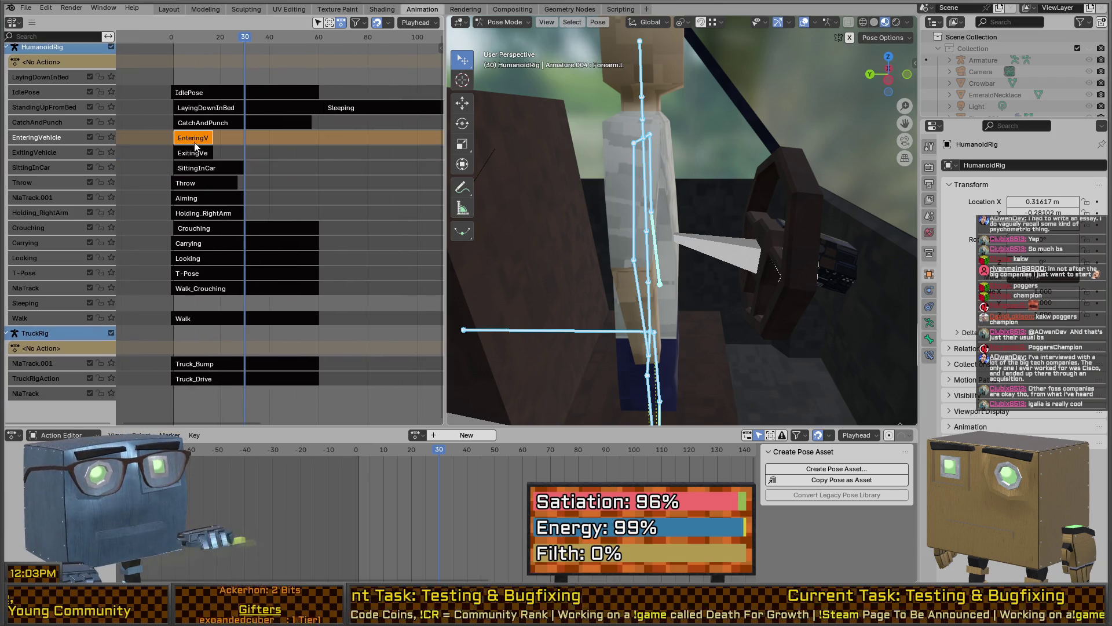
- Open EnteringVehicle and paste the seated steering pose at frames 1, 3 and 17
{"action": "key", "text": "Tab"}
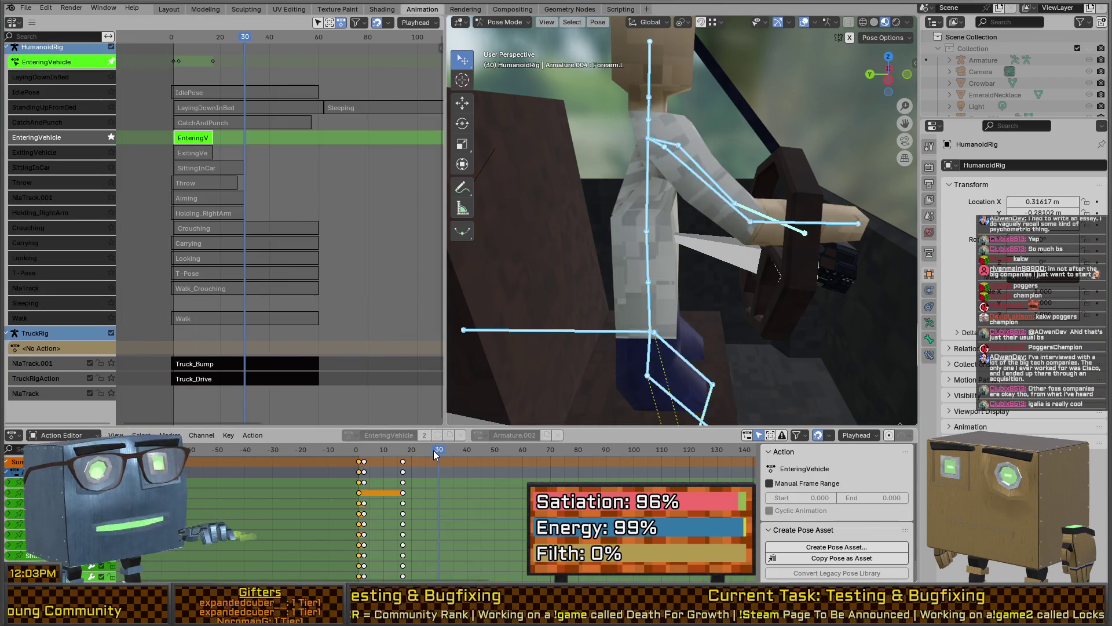
{"action": "left_click_drag", "start_coordinate": [436, 456], "coordinate": [356, 451]}
{"action": "left_click", "coordinate": [358, 452]}
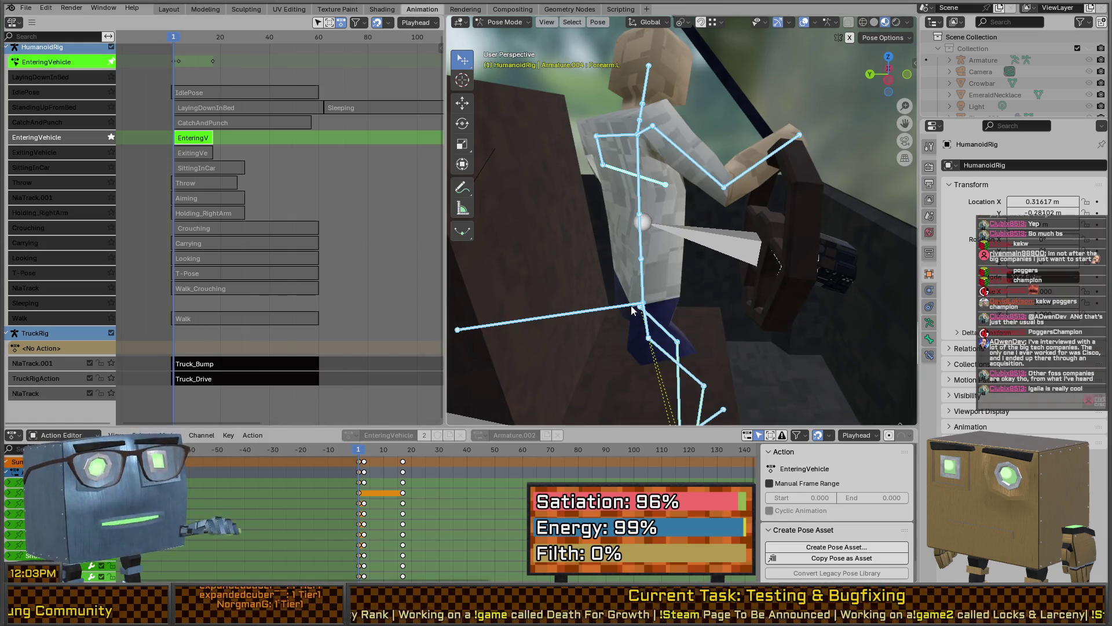
{"action": "key", "text": "ctrl+v"}
{"action": "mouse_move", "coordinate": [361, 452]}
{"action": "left_mouse_down"}
{"action": "mouse_move", "coordinate": [377, 452]}
{"action": "mouse_move", "coordinate": [344, 463]}
{"action": "left_mouse_up"}
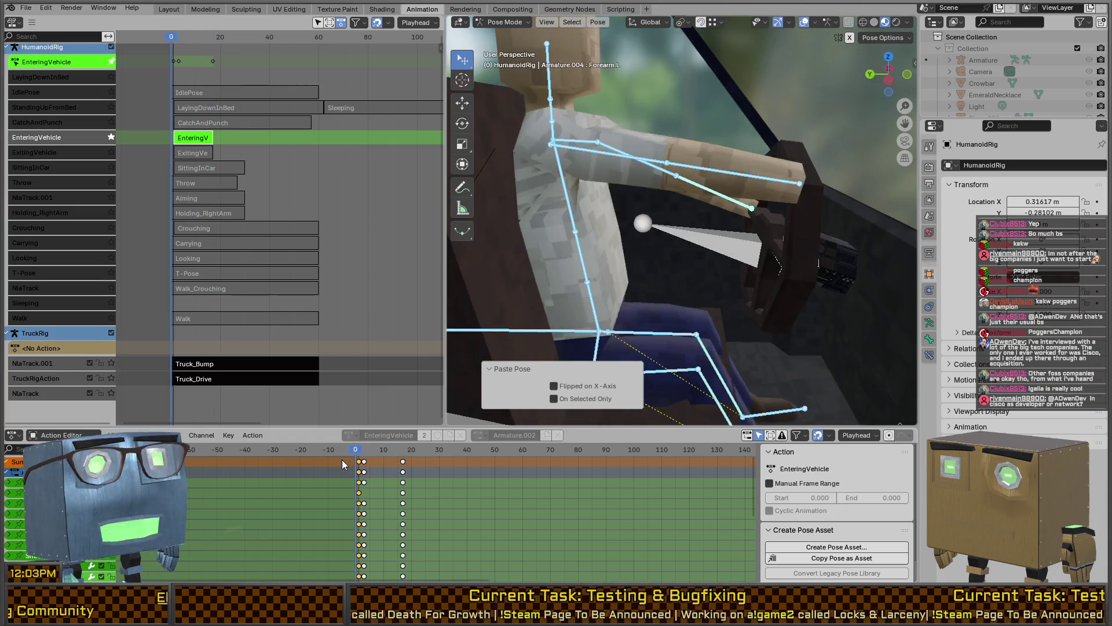
{"action": "key", "text": "Right"}
{"action": "key", "text": "Right"}
{"action": "key", "text": "Right"}
{"action": "key", "text": "ctrl+v"}
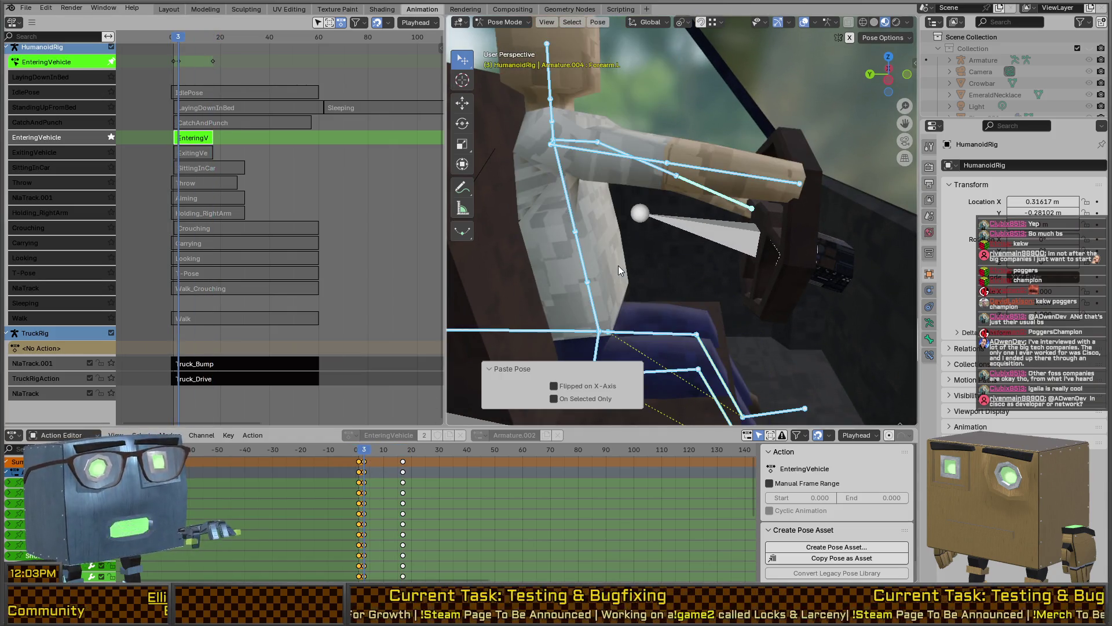
{"action": "key", "text": "Up"}
{"action": "key", "text": "ctrl+v"}
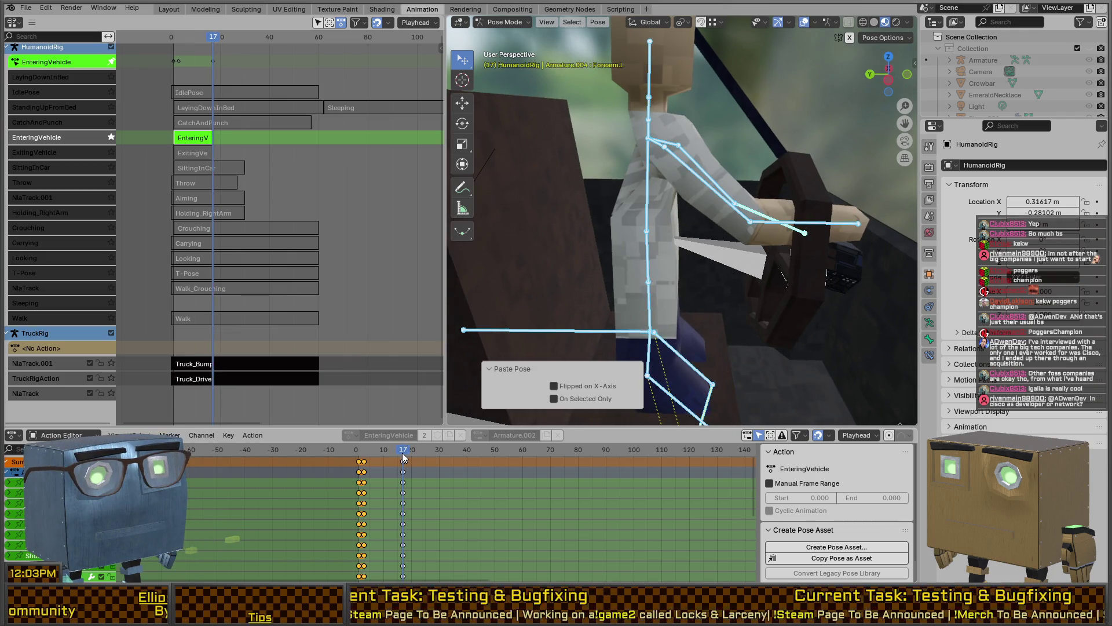
{"action": "scroll", "coordinate": [652, 223], "scroll_direction": "down", "scroll_amount": 5}
- Reselect the character's rig in Object Mode, return to Pose Mode and pick Forearm.L
{"action": "key", "text": "ctrl+Tab"}
{"action": "scroll", "coordinate": [719, 248], "scroll_direction": "down", "scroll_amount": 3}
{"action": "key", "text": "x"}
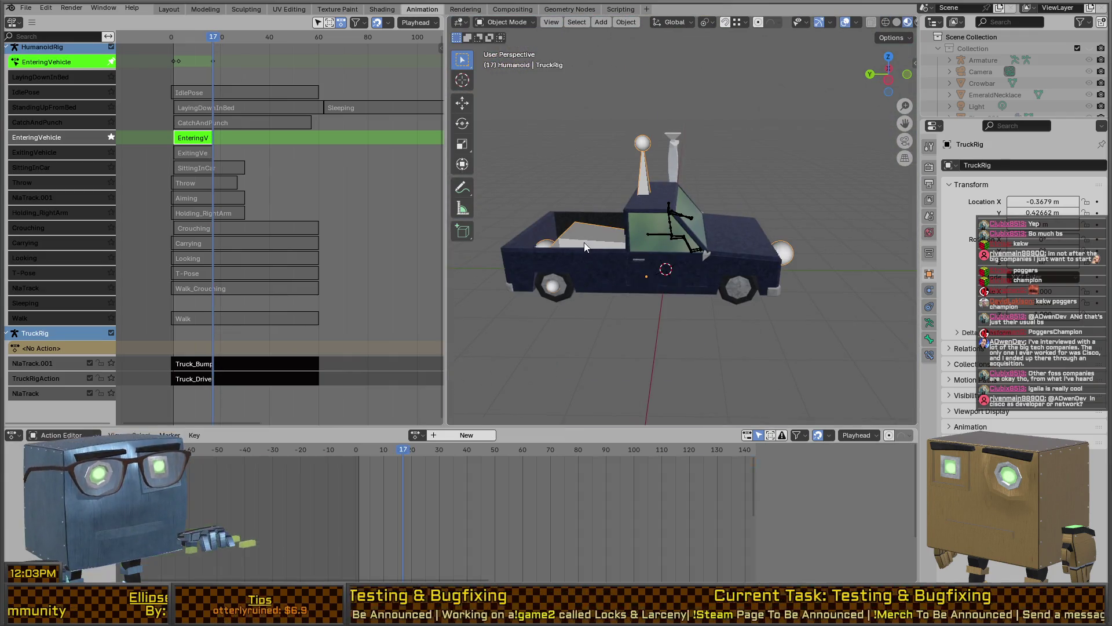
{"action": "left_click", "coordinate": [584, 243]}
{"action": "scroll", "coordinate": [697, 241], "scroll_direction": "up", "scroll_amount": 10}
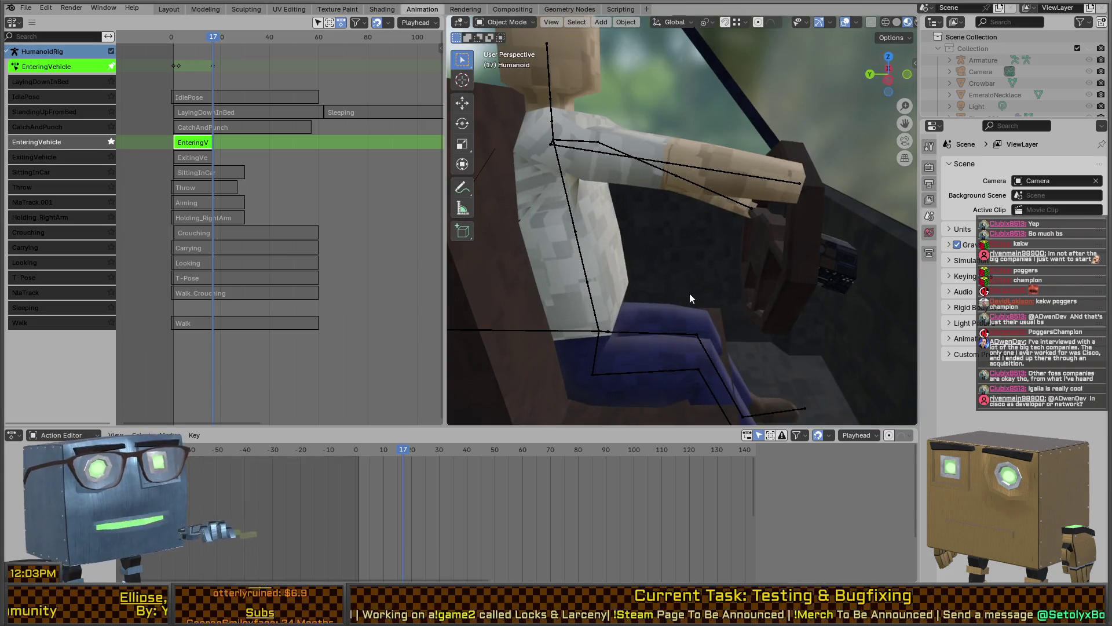
{"action": "mouse_move", "coordinate": [714, 281]}
{"action": "middle_mouse_down"}
{"action": "mouse_move", "coordinate": [701, 325]}
{"action": "mouse_move", "coordinate": [686, 312]}
{"action": "middle_mouse_up"}
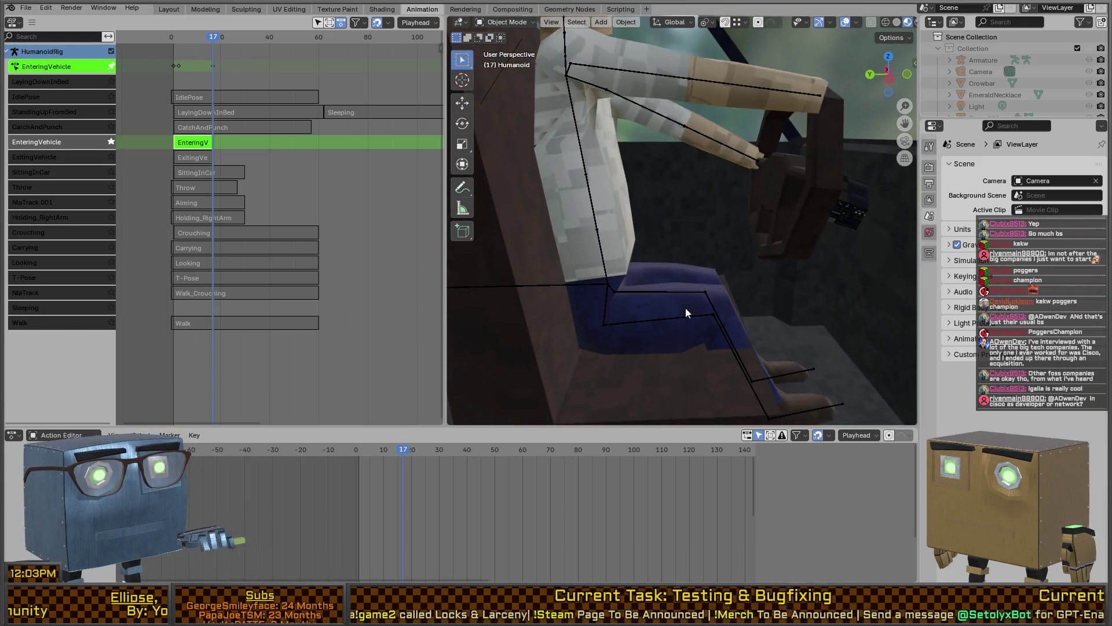
{"action": "left_click", "coordinate": [682, 317]}
{"action": "key", "text": "ctrl+Tab"}
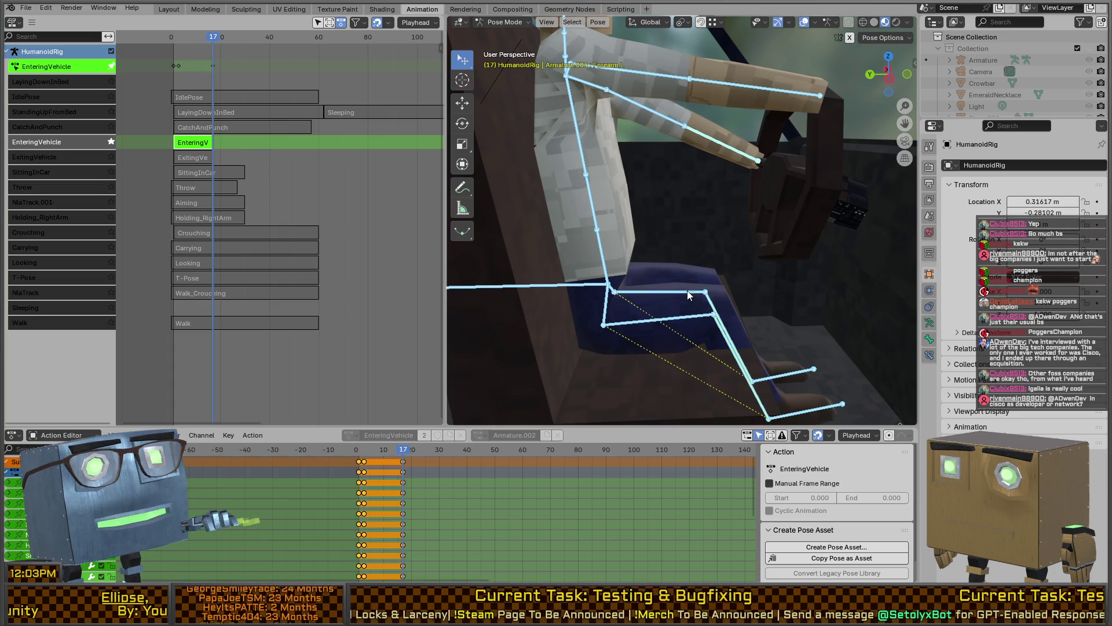
{"action": "mouse_move", "coordinate": [662, 228]}
{"action": "middle_mouse_down"}
{"action": "mouse_move", "coordinate": [695, 207]}
{"action": "mouse_move", "coordinate": [691, 262]}
{"action": "mouse_move", "coordinate": [725, 203]}
{"action": "mouse_move", "coordinate": [670, 206]}
{"action": "mouse_move", "coordinate": [711, 185]}
{"action": "mouse_move", "coordinate": [590, 175]}
{"action": "middle_mouse_up"}
{"action": "left_click", "coordinate": [718, 197]}
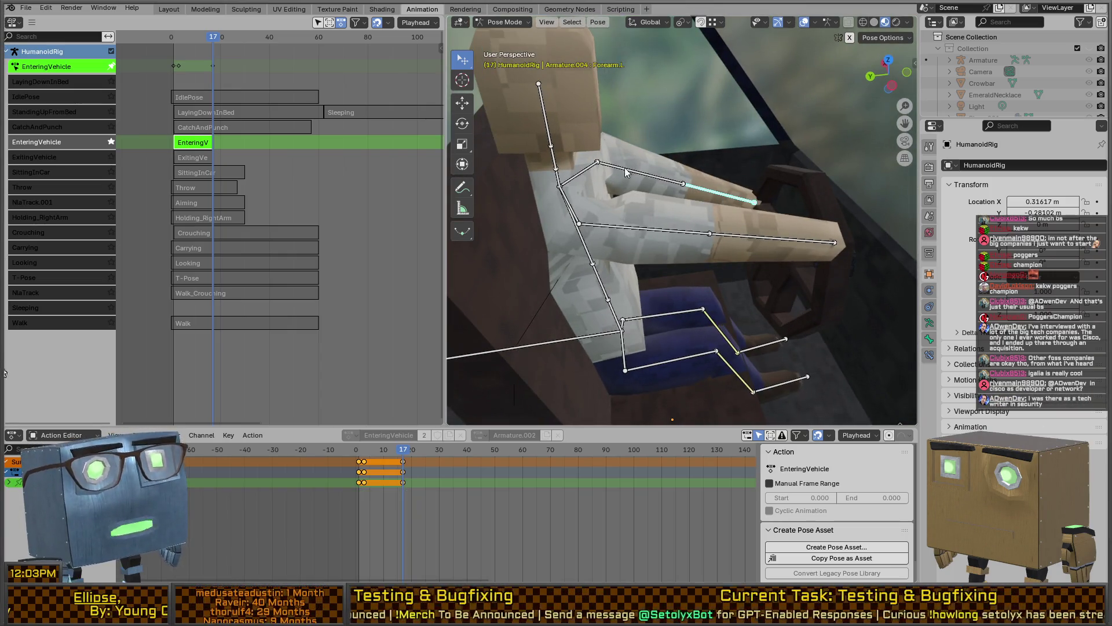
- Rotate Bicep.L, lift Forearm.L about 0.06 m in Z, then select all bones
{"action": "key", "text": "r"}
{"action": "left_click", "coordinate": [642, 178]}
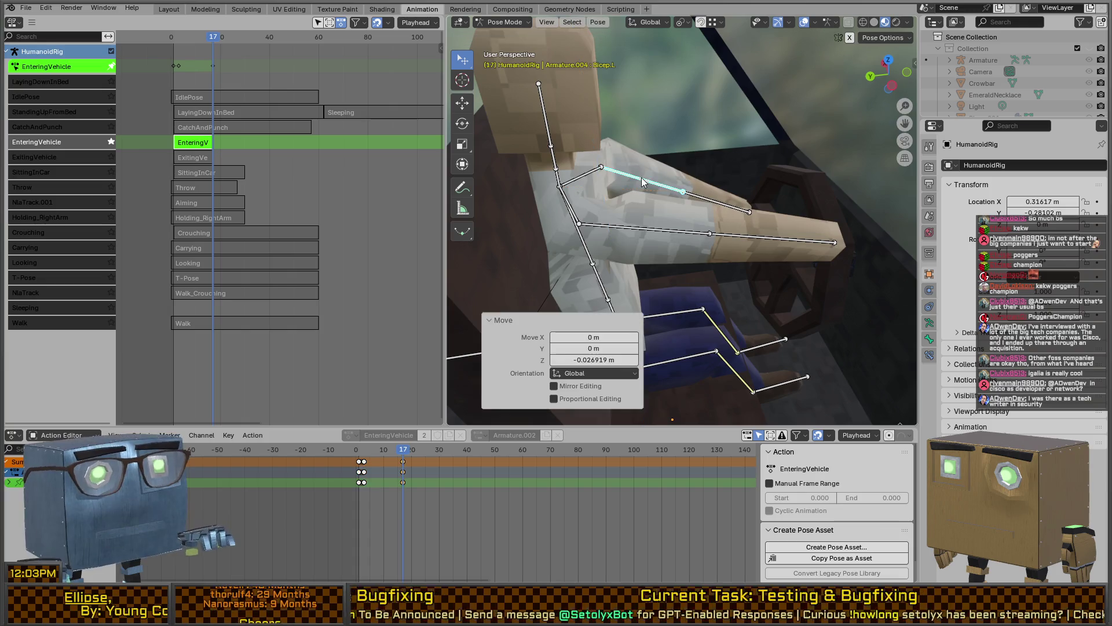
{"action": "left_click", "coordinate": [711, 198]}
{"action": "key", "text": "g"}
{"action": "key", "text": "z"}
{"action": "left_click", "coordinate": [720, 180]}
{"action": "mouse_move", "coordinate": [720, 180]}
{"action": "middle_mouse_down"}
{"action": "mouse_move", "coordinate": [704, 174]}
{"action": "mouse_move", "coordinate": [686, 187]}
{"action": "middle_mouse_up"}
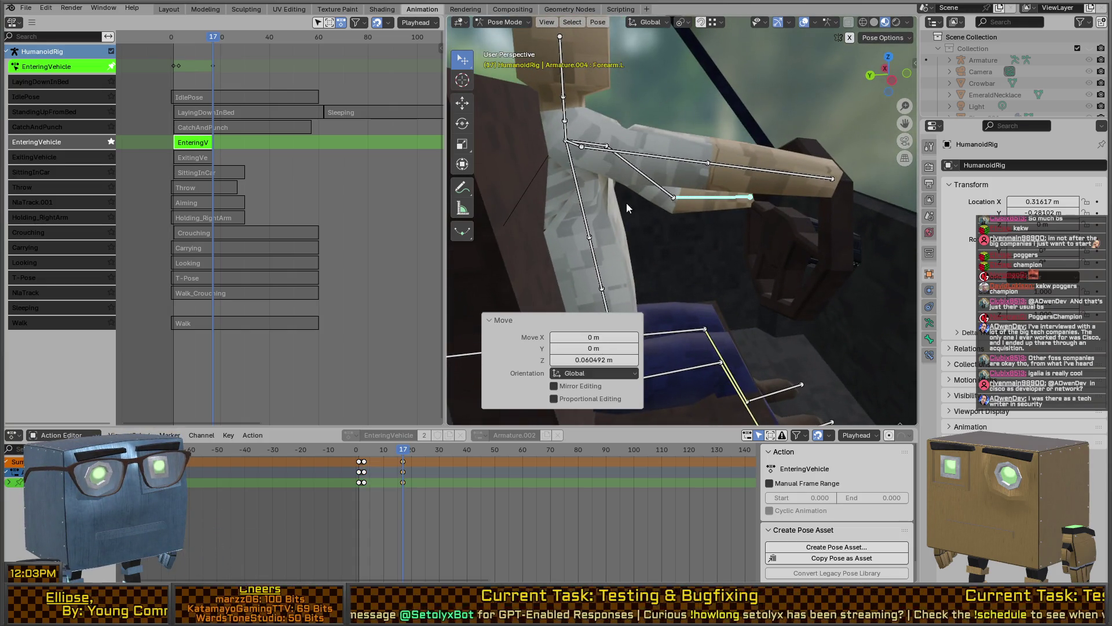
{"action": "key", "text": "a"}
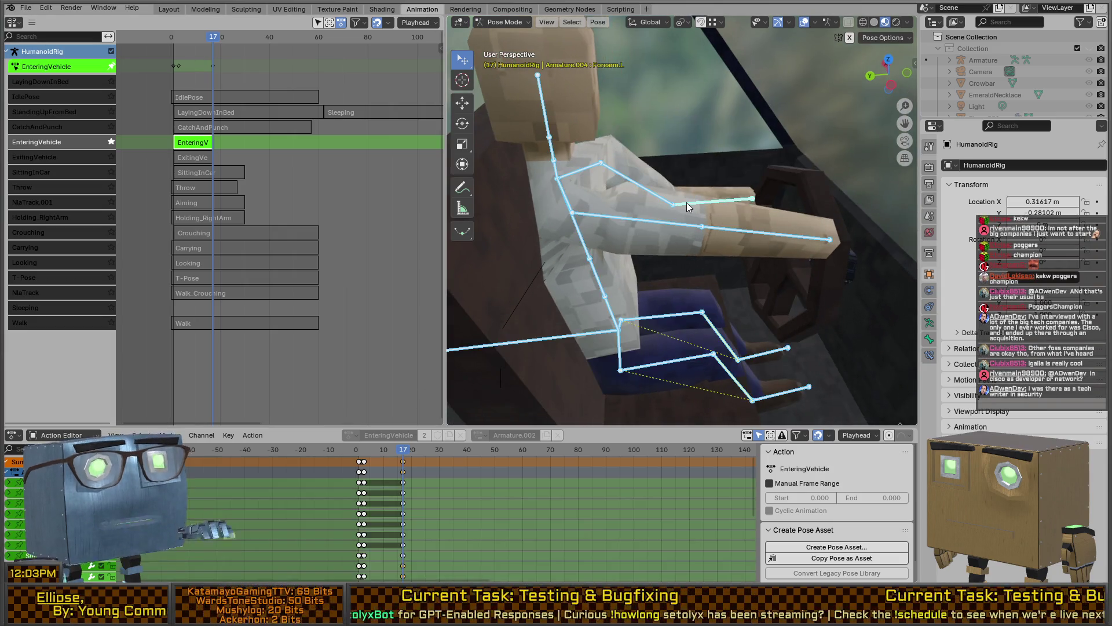
{"action": "key", "text": "alt+r"}
{"action": "mouse_move", "coordinate": [626, 186]}
{"action": "middle_mouse_down"}
{"action": "mouse_move", "coordinate": [682, 158]}
{"action": "mouse_move", "coordinate": [661, 179]}
{"action": "middle_mouse_up"}
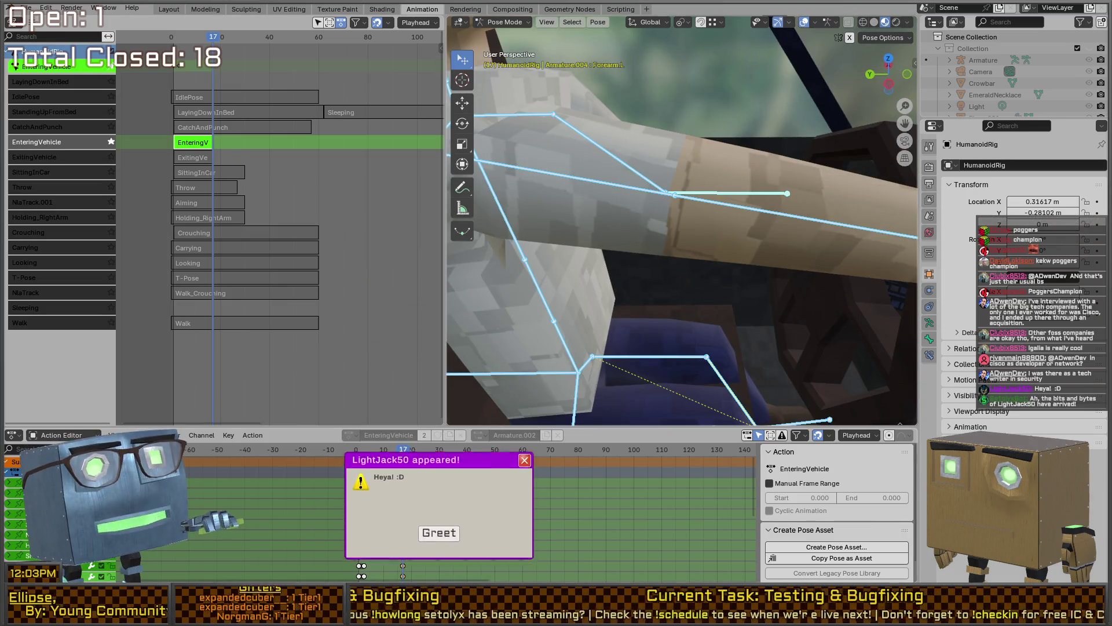
- Select all EnteringVehicle keys at frame 3 and return to frame 1
{"action": "left_click", "coordinate": [368, 478]}
{"action": "left_click", "coordinate": [368, 478]}
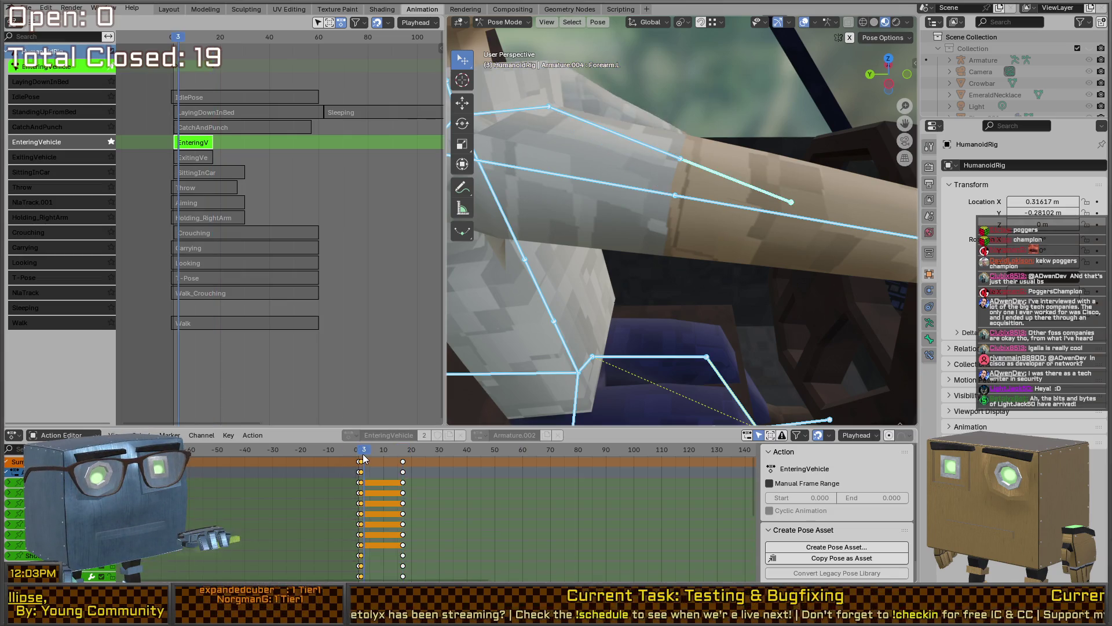
{"action": "left_click", "coordinate": [365, 456]}
{"action": "left_click_drag", "start_coordinate": [365, 455], "coordinate": [358, 456]}
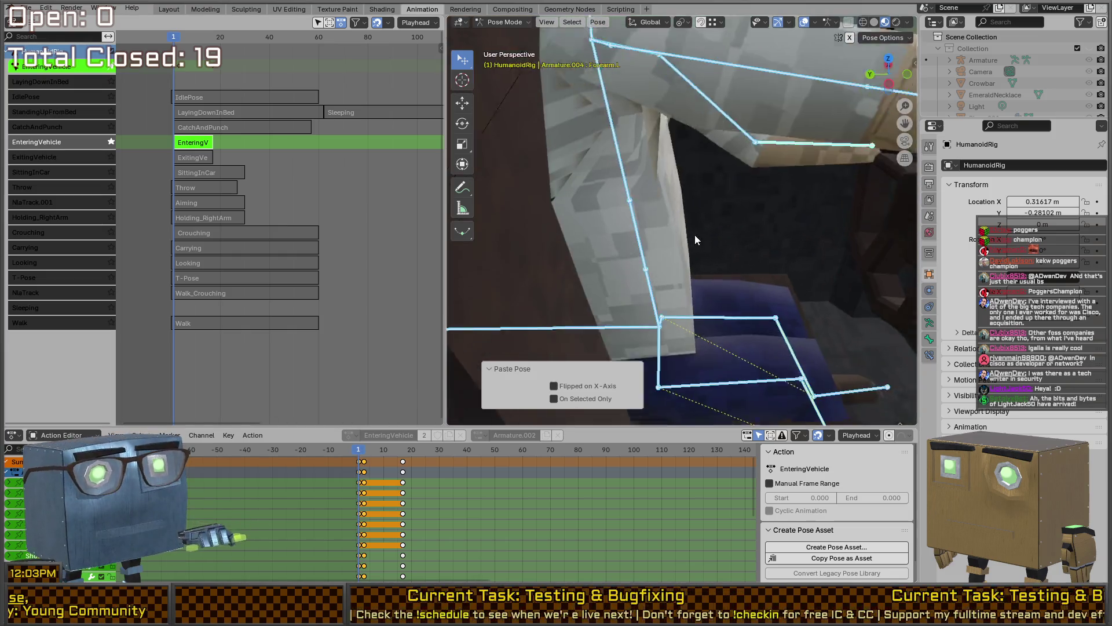
- Switch to editing the ExitingVehicle action and paste the copied pose into it
{"action": "key", "text": "Tab"}
{"action": "left_click", "coordinate": [194, 162]}
{"action": "key", "text": "Tab"}
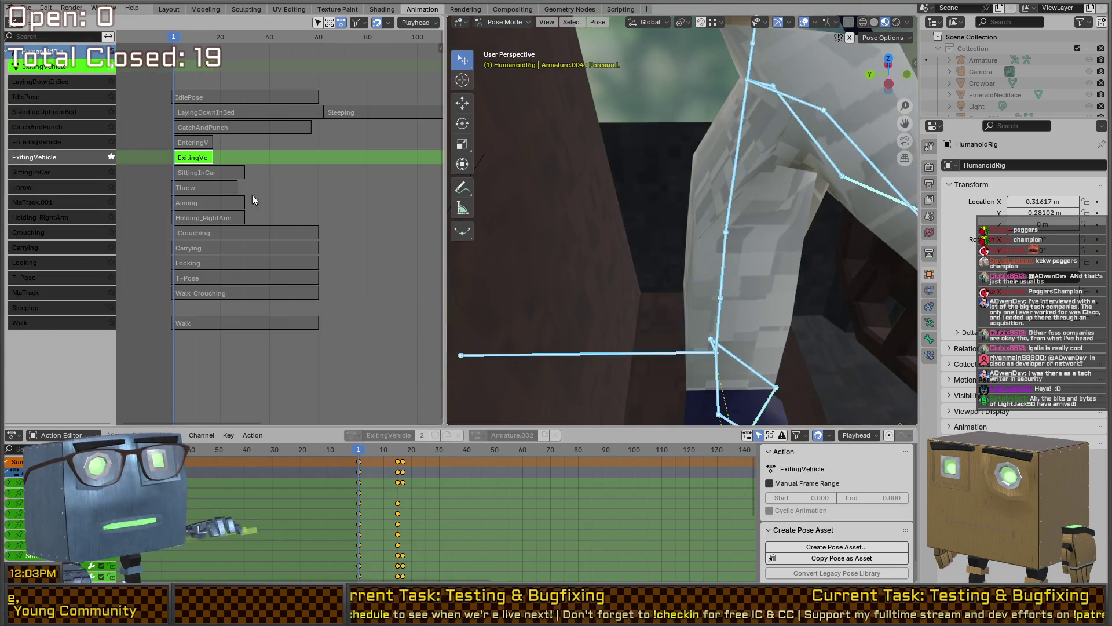
{"action": "key", "text": "ctrl+v"}
{"action": "mouse_move", "coordinate": [378, 456]}
{"action": "left_mouse_down"}
{"action": "mouse_move", "coordinate": [411, 457]}
{"action": "mouse_move", "coordinate": [328, 455]}
{"action": "mouse_move", "coordinate": [426, 453]}
{"action": "mouse_move", "coordinate": [324, 442]}
{"action": "mouse_move", "coordinate": [420, 451]}
{"action": "mouse_move", "coordinate": [211, 403]}
{"action": "left_mouse_up"}
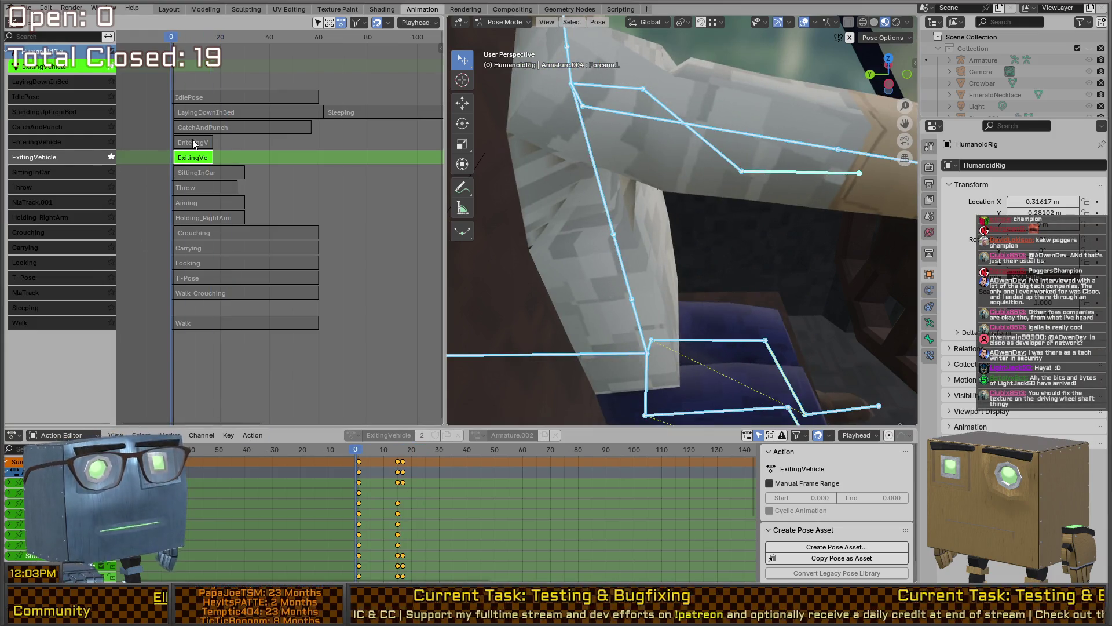
- Back in EnteringVehicle, paste the copied pose at frame 17 and leave the strip
{"action": "double_click", "coordinate": [192, 142]}
{"action": "left_click_drag", "start_coordinate": [366, 450], "coordinate": [404, 455]}
{"action": "key", "text": "ctrl+v"}
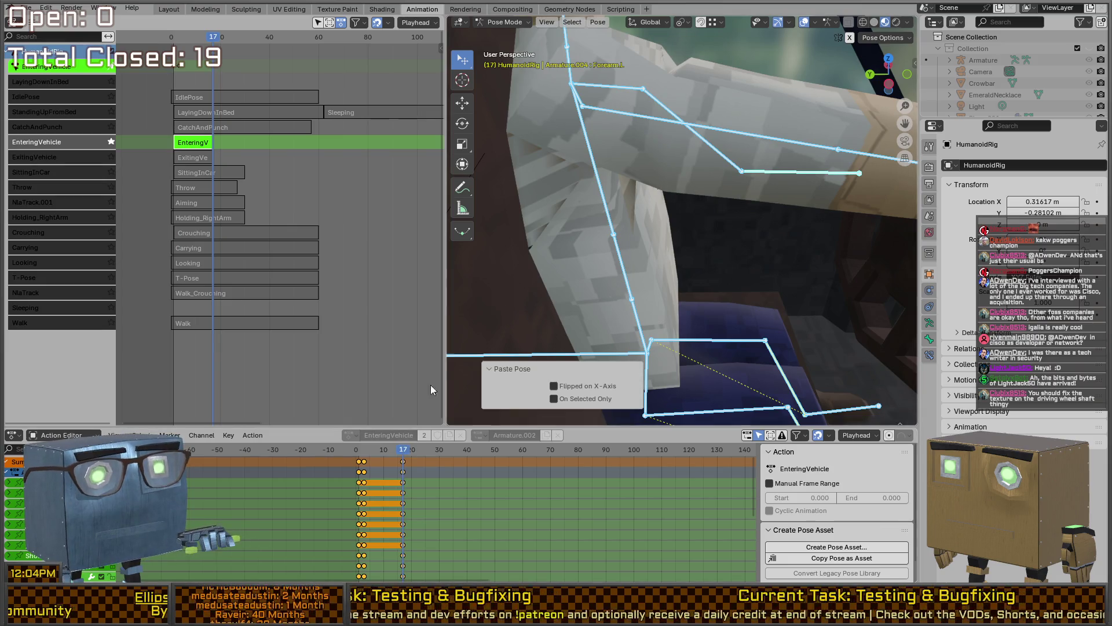
{"action": "key", "text": "shift+Left"}
{"action": "key", "text": "Tab"}
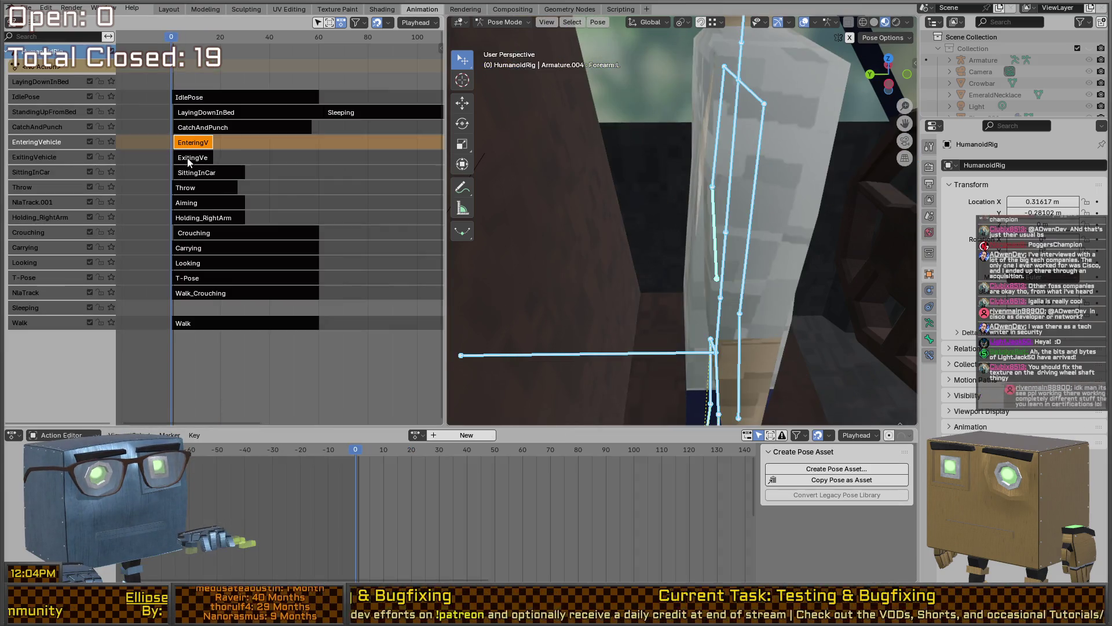
- Reopen the ExitingVehicle action for editing and re-centre the view on the arm
{"action": "double_click", "coordinate": [189, 157]}
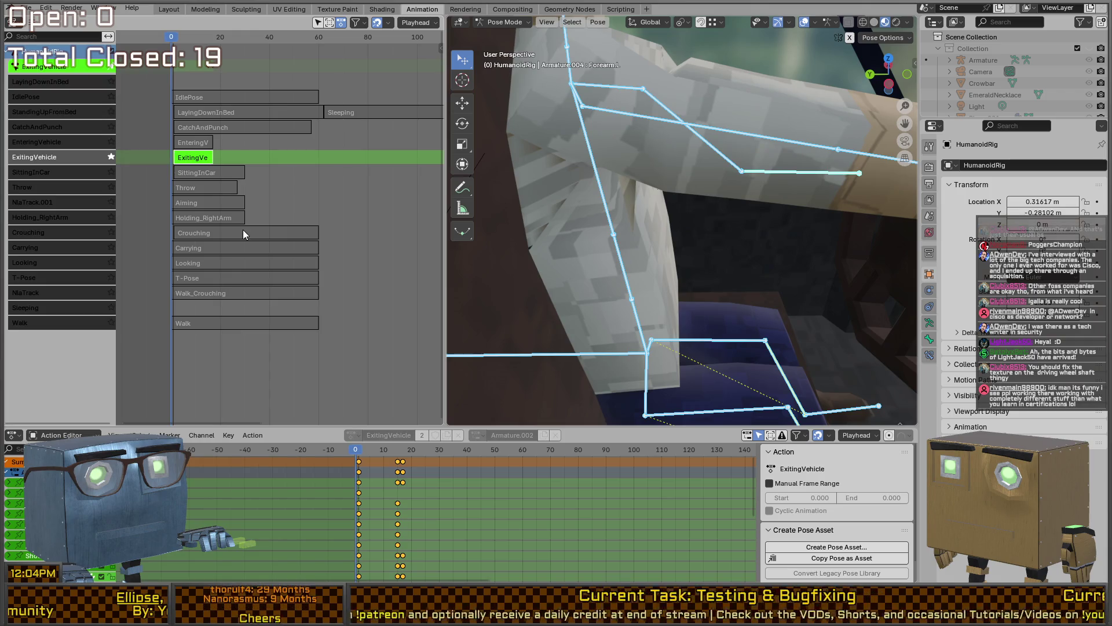
{"action": "mouse_move", "coordinate": [669, 230]}
{"action": "middle_mouse_down", "text": "shift"}
{"action": "mouse_move", "coordinate": [623, 213]}
{"action": "mouse_move", "coordinate": [562, 216]}
{"action": "mouse_move", "coordinate": [717, 207]}
{"action": "mouse_move", "coordinate": [665, 205]}
{"action": "middle_mouse_up", "text": "shift"}
{"action": "scroll", "coordinate": [731, 200], "scroll_direction": "down", "scroll_amount": 2}
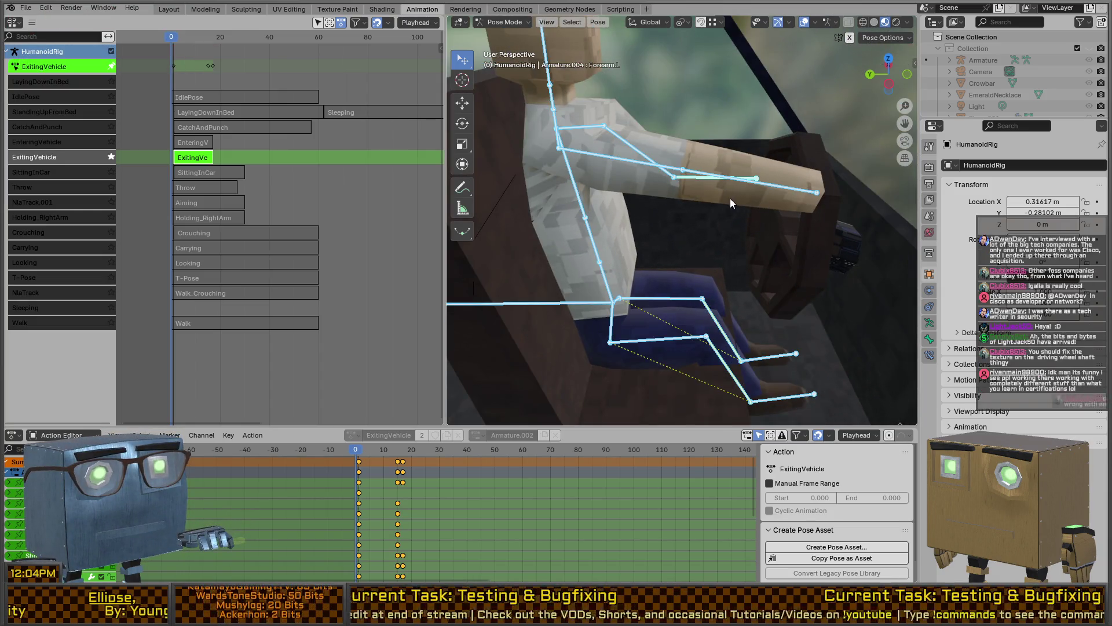
- Switch to Object Mode, select the truck and enter Edit Mode on its mesh
{"action": "key", "text": "ctrl+Tab"}
{"action": "left_click", "coordinate": [848, 235]}
{"action": "key", "text": "Tab"}
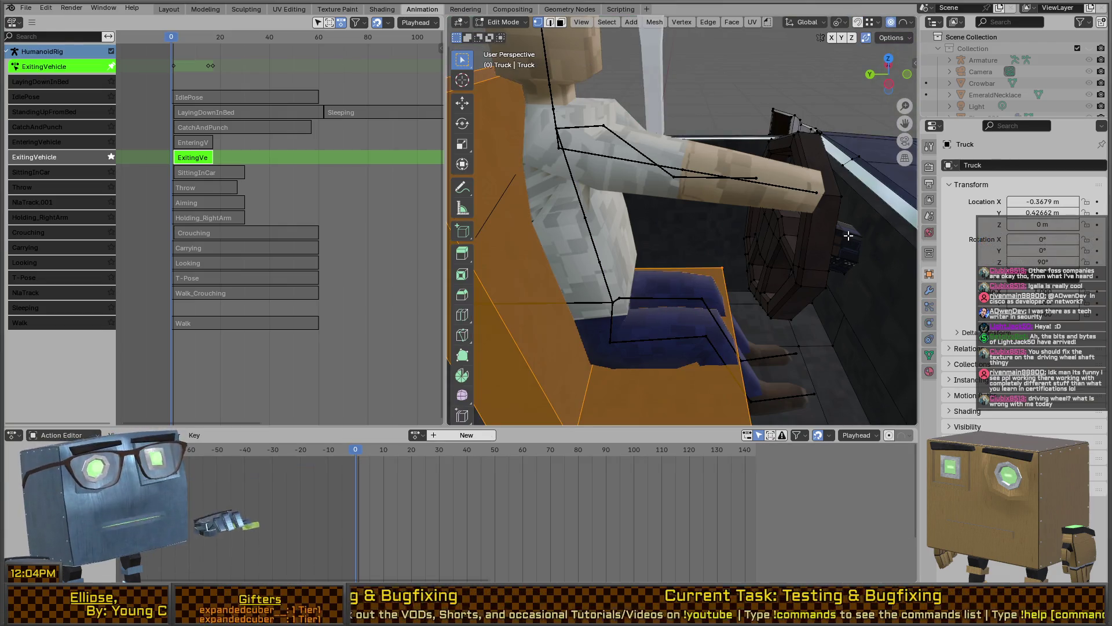
- Select the truck's whole steering wheel piece and hide it
{"action": "key", "text": "alt+a"}
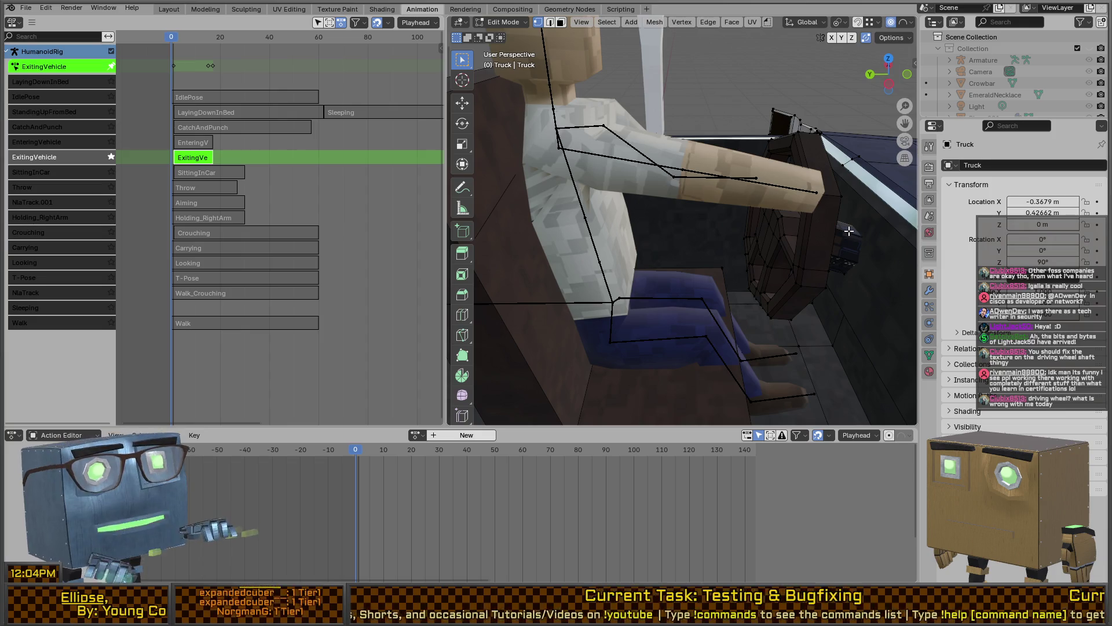
{"action": "key", "text": "l"}
{"action": "key", "text": "h"}
{"action": "mouse_move", "coordinate": [859, 242]}
{"action": "middle_mouse_down"}
{"action": "mouse_move", "coordinate": [785, 244]}
{"action": "mouse_move", "coordinate": [852, 258]}
{"action": "middle_mouse_up"}
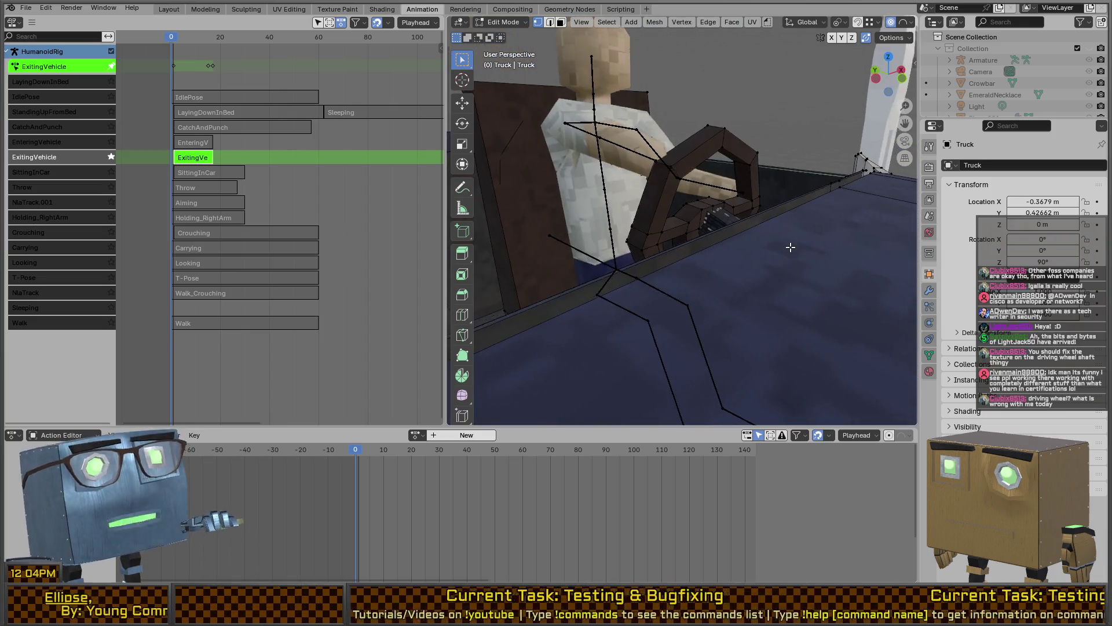
- Load the NewTruck.002 image into the UV editor
{"action": "type", "text": "truck"}
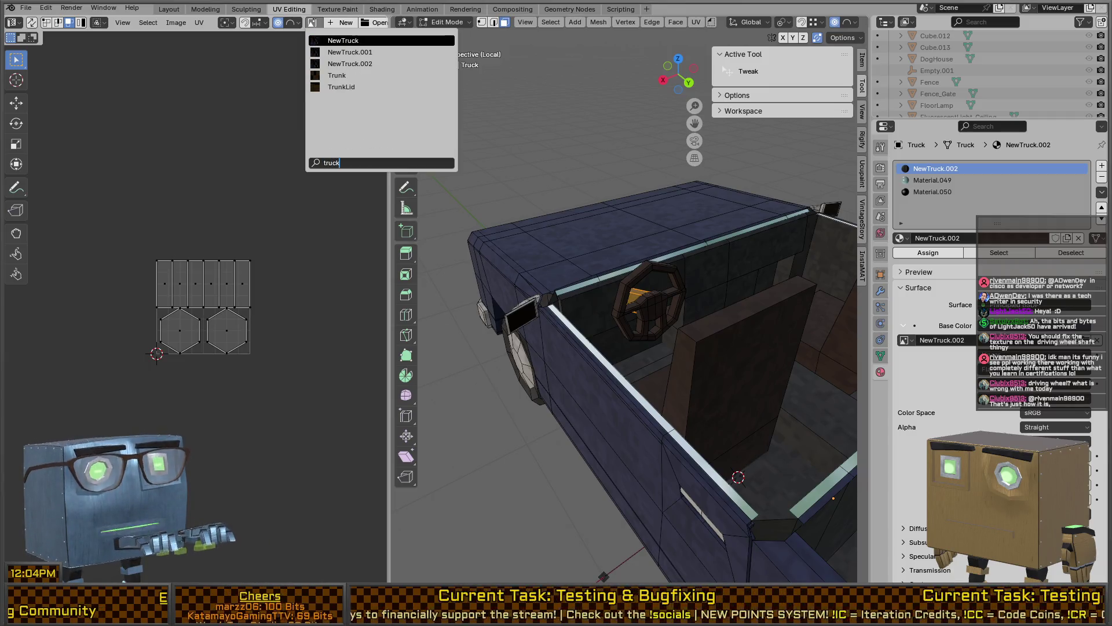
{"action": "key", "text": "Down"}
{"action": "key", "text": "Down"}
{"action": "key", "text": "Return"}
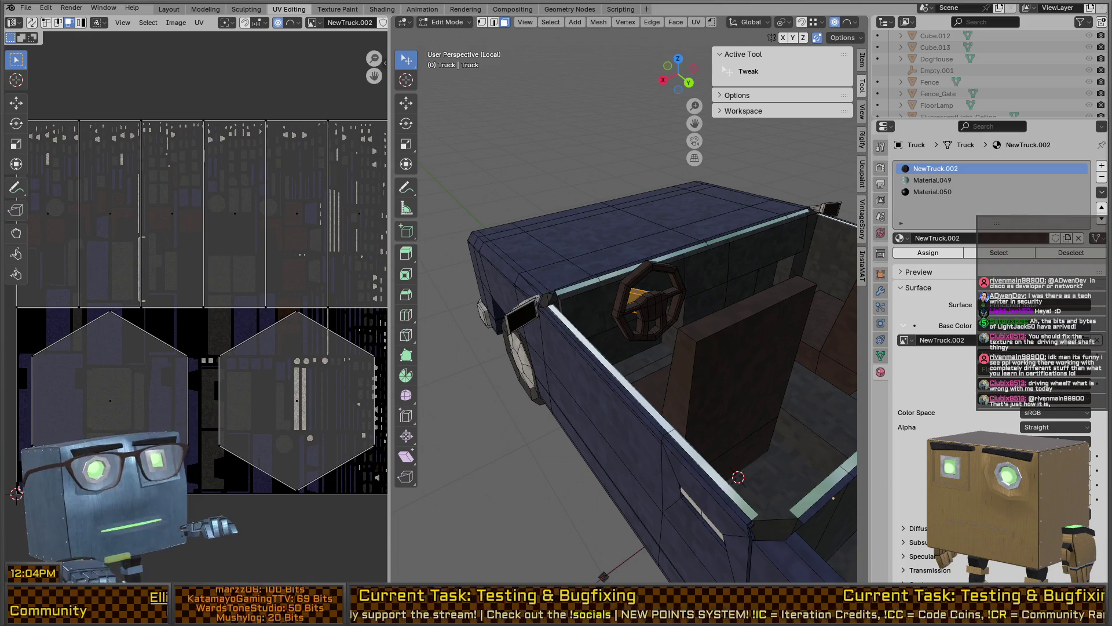
{"action": "scroll", "coordinate": [533, 283], "scroll_direction": "down", "scroll_amount": 3}
{"action": "middle_click_drag", "start_coordinate": [533, 283], "coordinate": [643, 299]}
- Return the truck to Object Mode and toggle wireframe shading to inspect it
{"action": "key", "text": "Tab"}
{"action": "scroll", "coordinate": [699, 307], "scroll_direction": "up", "scroll_amount": 3}
{"action": "scroll", "coordinate": [699, 302], "scroll_direction": "up", "scroll_amount": 10}
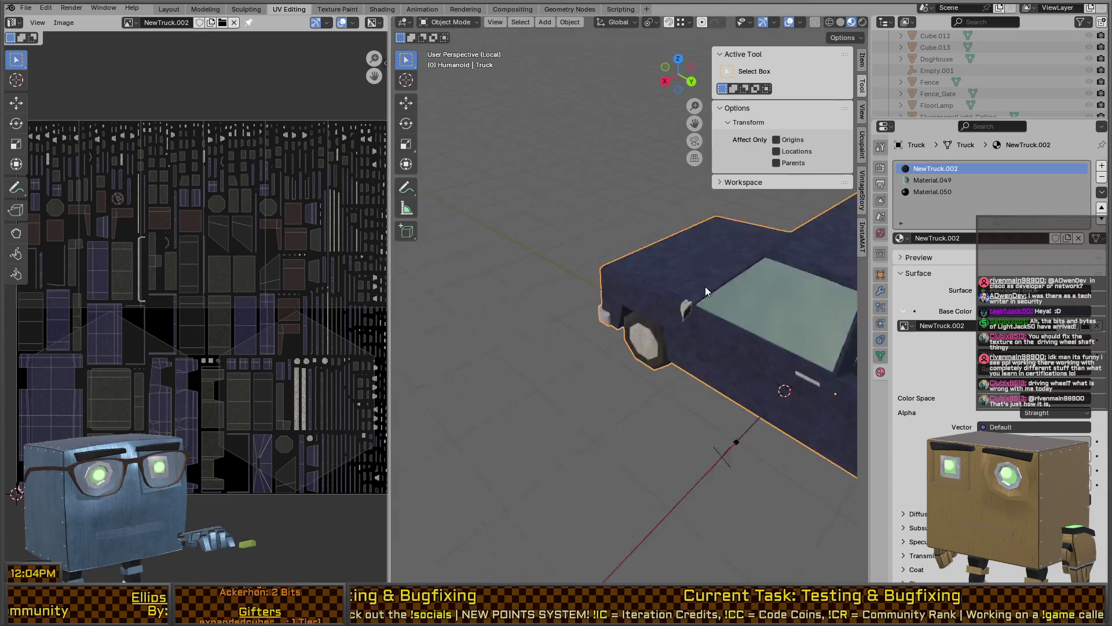
{"action": "scroll", "coordinate": [603, 282], "scroll_direction": "down", "scroll_amount": 8}
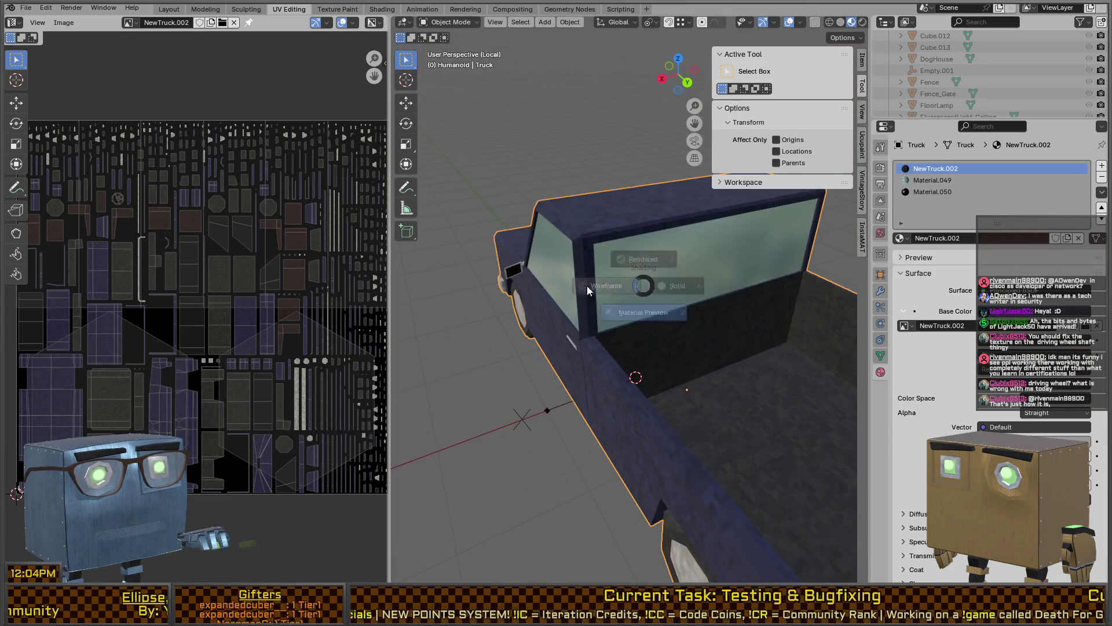
{"action": "key", "text": "z"}
{"action": "middle_click_drag", "start_coordinate": [579, 280], "coordinate": [573, 290]}
{"action": "key", "text": "z"}
{"action": "scroll", "coordinate": [605, 281], "scroll_direction": "up", "scroll_amount": 3}
{"action": "scroll", "coordinate": [605, 275], "scroll_direction": "down", "scroll_amount": 3}
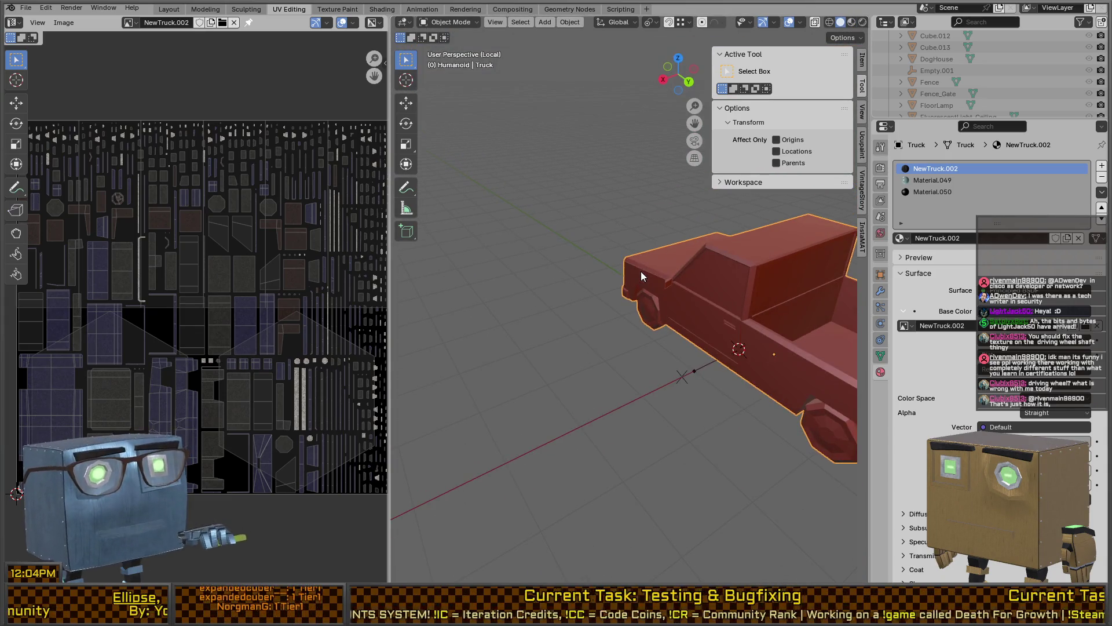
- Exit local view and make the humanoid rig the active object in wireframe shading
{"action": "key", "text": "KP_Divide"}
{"action": "mouse_move", "coordinate": [627, 262]}
{"action": "middle_mouse_down"}
{"action": "mouse_move", "coordinate": [635, 341]}
{"action": "mouse_move", "coordinate": [667, 325]}
{"action": "middle_mouse_up"}
{"action": "left_click", "coordinate": [640, 335]}
{"action": "scroll", "coordinate": [672, 342], "scroll_direction": "up", "scroll_amount": 3}
{"action": "key", "text": "z"}
{"action": "left_click", "coordinate": [436, 348]}
{"action": "mouse_move", "coordinate": [436, 348]}
{"action": "middle_mouse_down"}
{"action": "mouse_move", "coordinate": [638, 259]}
{"action": "mouse_move", "coordinate": [660, 304]}
{"action": "mouse_move", "coordinate": [581, 323]}
{"action": "mouse_move", "coordinate": [566, 304]}
{"action": "middle_mouse_up"}
{"action": "scroll", "coordinate": [628, 281], "scroll_direction": "up", "scroll_amount": 3}
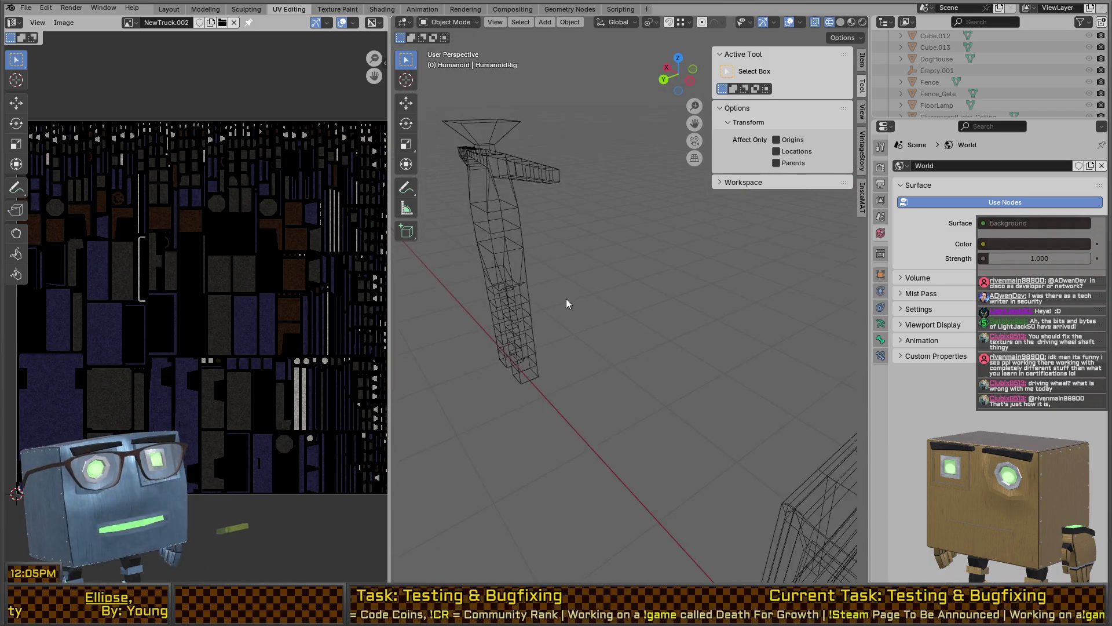
- Switch the viewport from solid to Material Preview shading around the seated character
{"action": "scroll", "coordinate": [611, 363], "scroll_direction": "down", "scroll_amount": 5}
{"action": "mouse_move", "coordinate": [611, 363]}
{"action": "middle_mouse_down"}
{"action": "mouse_move", "coordinate": [596, 354]}
{"action": "mouse_move", "coordinate": [631, 311]}
{"action": "mouse_move", "coordinate": [546, 291]}
{"action": "mouse_move", "coordinate": [700, 295]}
{"action": "middle_mouse_up"}
{"action": "scroll", "coordinate": [596, 354], "scroll_direction": "up", "scroll_amount": 5}
{"action": "key", "text": "z"}
{"action": "left_click", "coordinate": [767, 298]}
{"action": "mouse_move", "coordinate": [766, 298]}
{"action": "middle_mouse_down"}
{"action": "mouse_move", "coordinate": [682, 266]}
{"action": "mouse_move", "coordinate": [642, 280]}
{"action": "middle_mouse_up"}
{"action": "key", "text": "z"}
{"action": "left_click", "coordinate": [655, 339]}
{"action": "mouse_move", "coordinate": [655, 341]}
{"action": "middle_mouse_down"}
{"action": "mouse_move", "coordinate": [655, 316]}
{"action": "mouse_move", "coordinate": [675, 315]}
{"action": "mouse_move", "coordinate": [623, 321]}
{"action": "middle_mouse_up"}
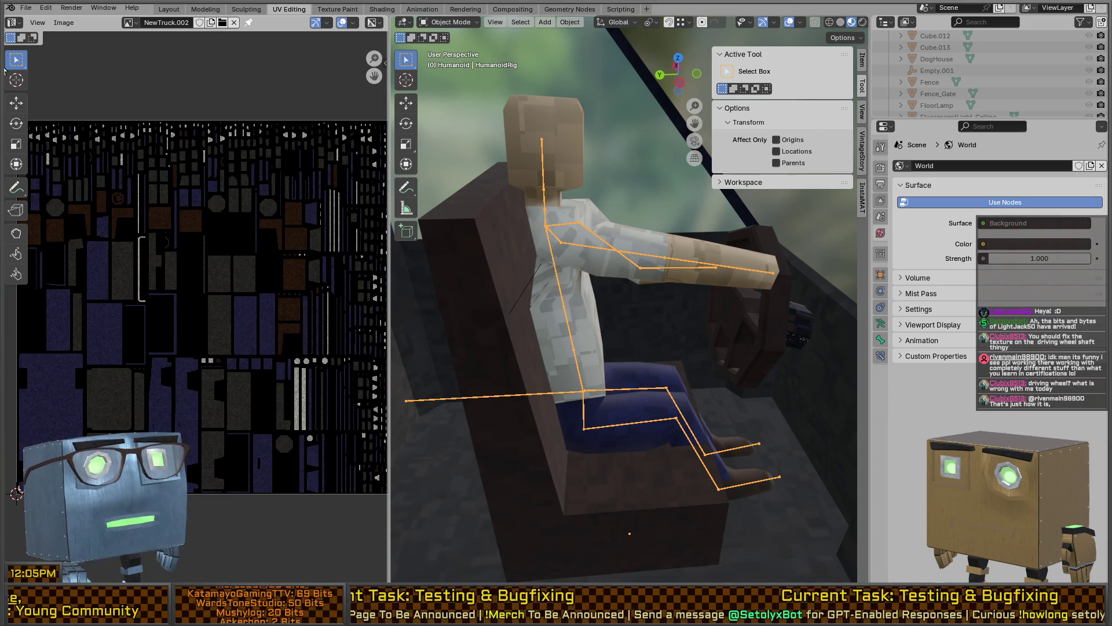
- Open the forearm's Bone Constraints, put the rig in Pose Mode, and go to the Animation workspace
{"action": "scroll", "coordinate": [687, 280], "scroll_direction": "up", "scroll_amount": 4}
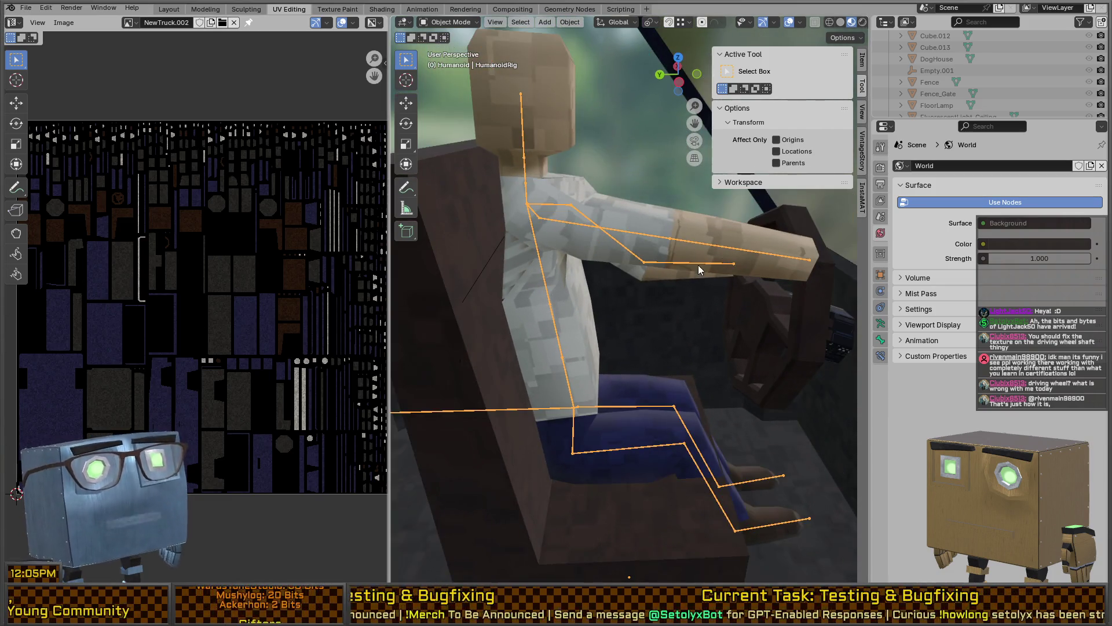
{"action": "mouse_move", "coordinate": [730, 405]}
{"action": "middle_mouse_down"}
{"action": "mouse_move", "coordinate": [722, 420]}
{"action": "mouse_move", "coordinate": [674, 363]}
{"action": "middle_mouse_up"}
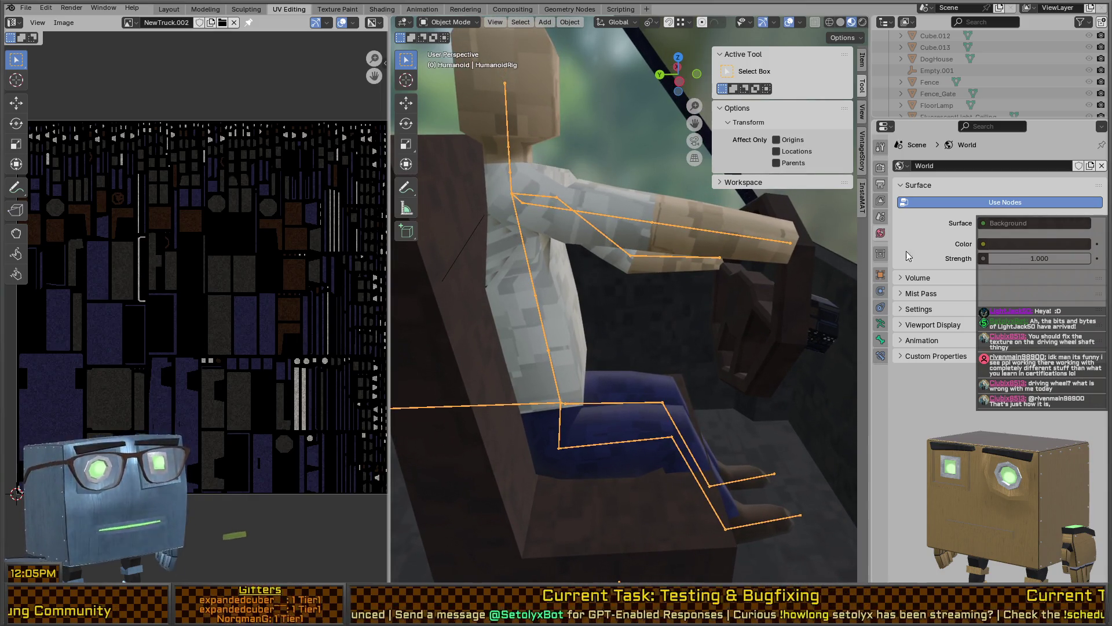
{"action": "mouse_move", "coordinate": [659, 245]}
{"action": "middle_mouse_down"}
{"action": "mouse_move", "coordinate": [648, 242]}
{"action": "mouse_move", "coordinate": [718, 245]}
{"action": "mouse_move", "coordinate": [700, 249]}
{"action": "mouse_move", "coordinate": [721, 259]}
{"action": "middle_mouse_up"}
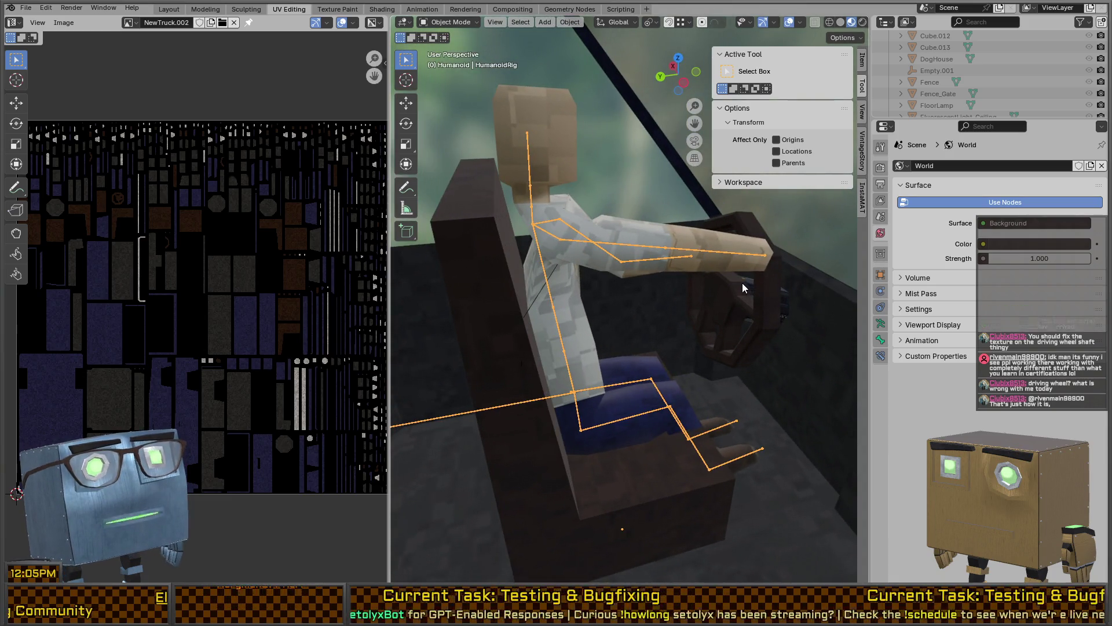
{"action": "left_click", "coordinate": [881, 341]}
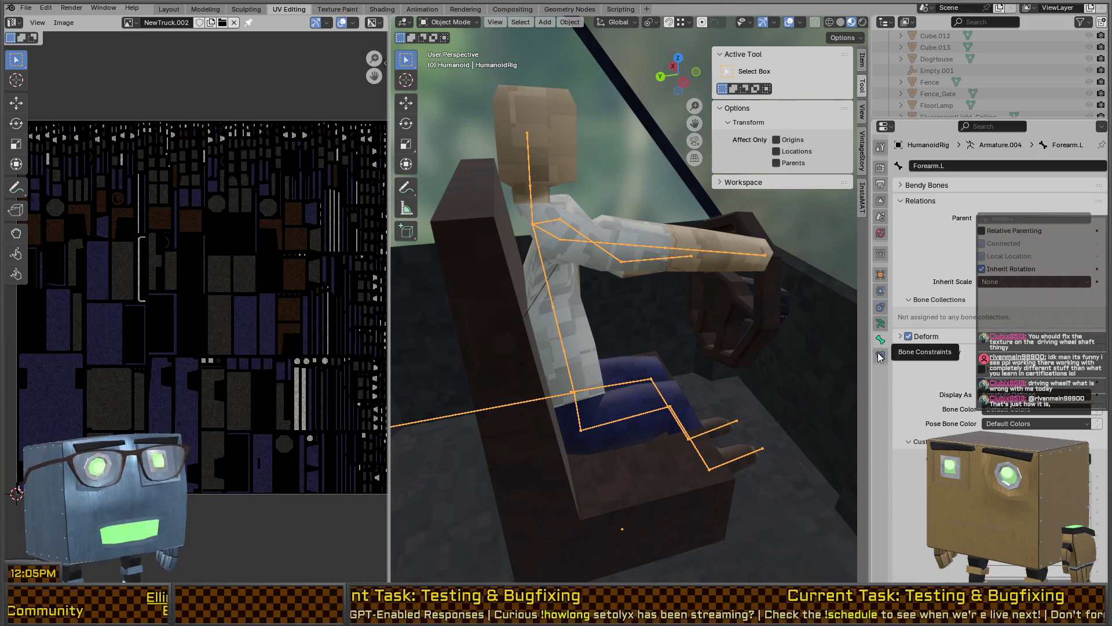
{"action": "left_click", "coordinate": [881, 356]}
{"action": "key", "text": "ctrl+Tab"}
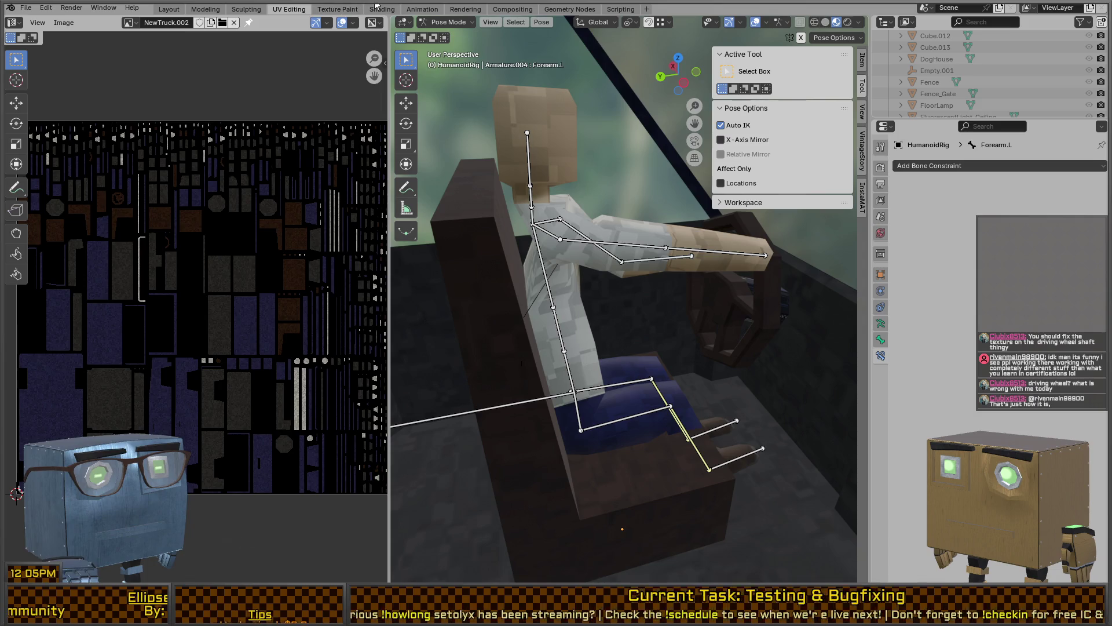
{"action": "left_click", "coordinate": [415, 12]}
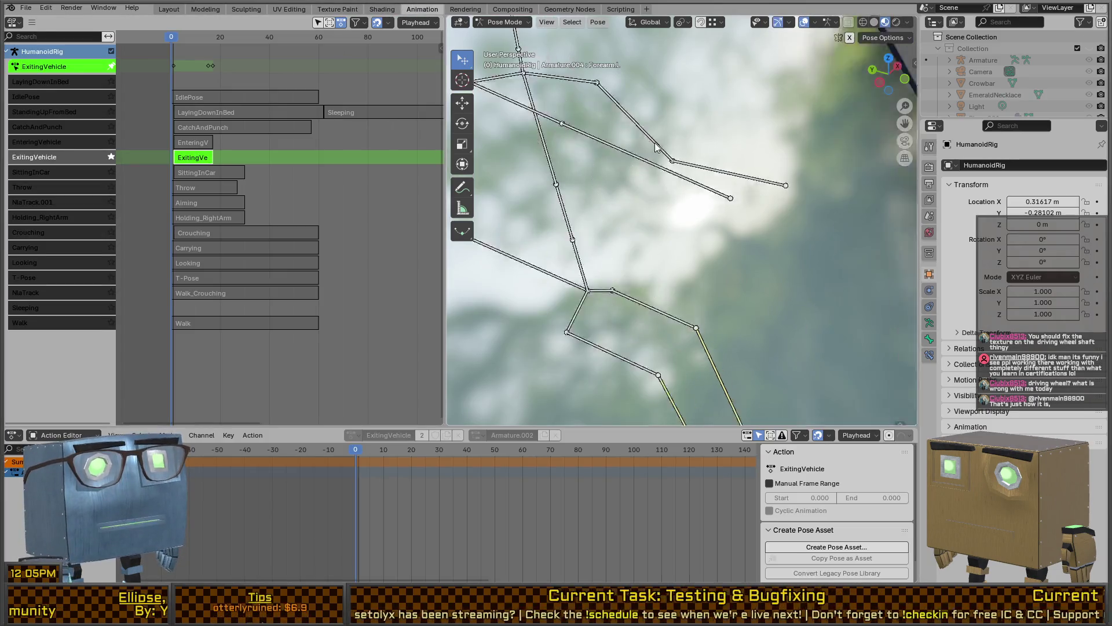
- Select the Bicep.L bone to show its keys
{"action": "scroll", "coordinate": [748, 121], "scroll_direction": "down", "scroll_amount": 5}
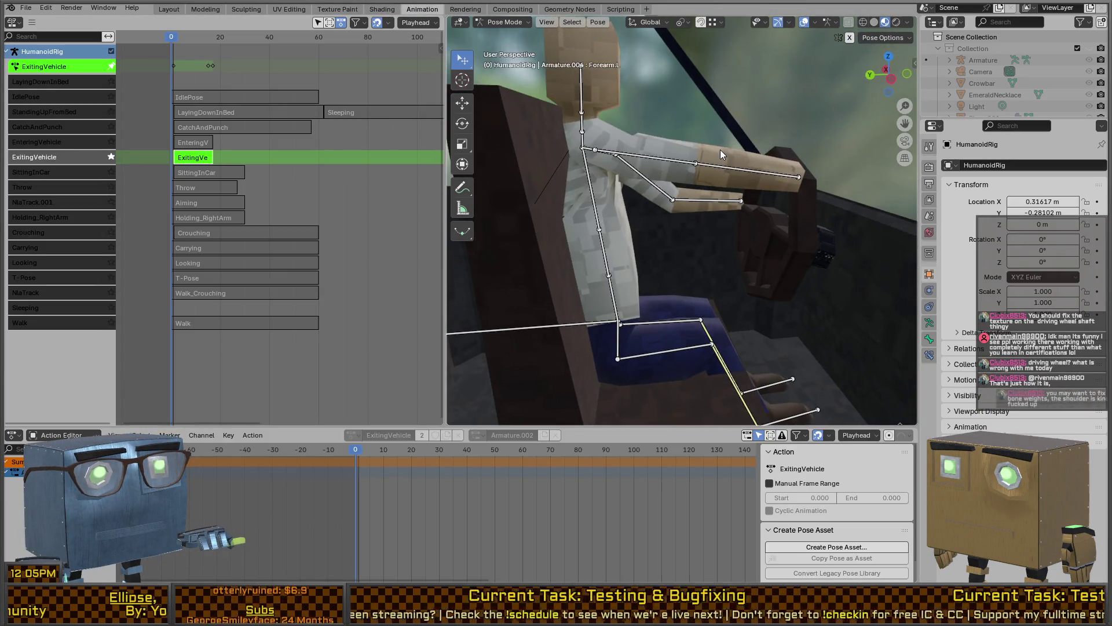
{"action": "scroll", "coordinate": [721, 147], "scroll_direction": "up", "scroll_amount": 1}
{"action": "scroll", "coordinate": [718, 150], "scroll_direction": "down", "scroll_amount": 1}
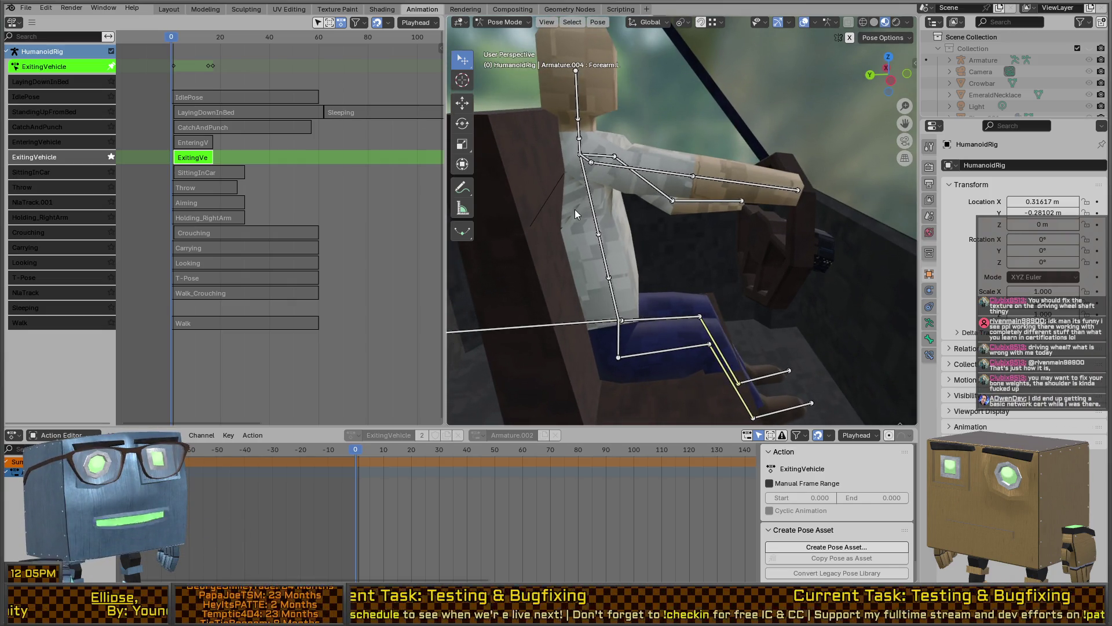
{"action": "middle_click_drag", "start_coordinate": [580, 211], "coordinate": [632, 208]}
{"action": "left_click", "coordinate": [676, 213]}
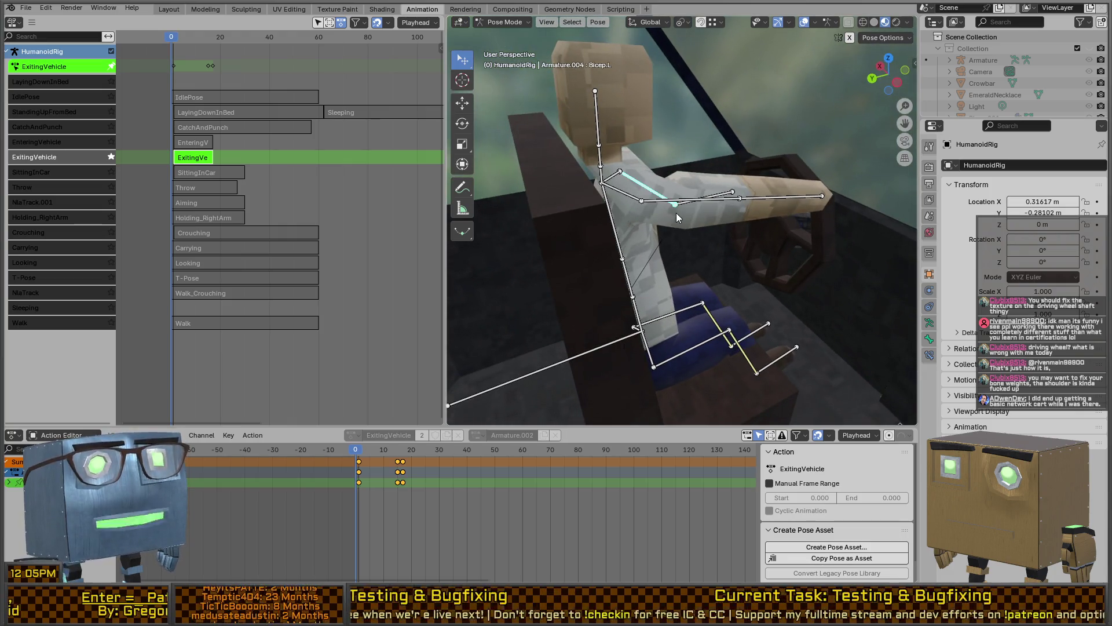
- Switch to Object Mode, select HumanoidMesh and enter Edit Mode
{"action": "key", "text": "ctrl+Tab"}
{"action": "left_click", "coordinate": [735, 213]}
{"action": "key", "text": "Tab"}
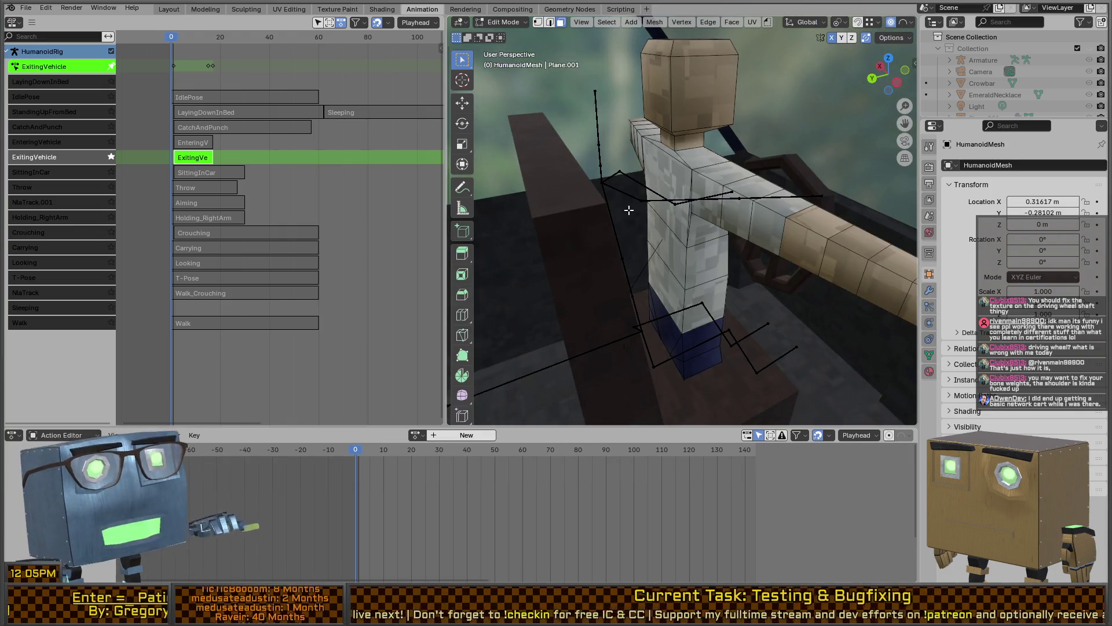
- Select a chest face on HumanoidMesh, return to Object Mode and select the HumanoidRig armature
{"action": "scroll", "coordinate": [631, 210], "scroll_direction": "up", "scroll_amount": 8}
{"action": "scroll", "coordinate": [729, 226], "scroll_direction": "up", "scroll_amount": 3}
{"action": "scroll", "coordinate": [702, 201], "scroll_direction": "down", "scroll_amount": 5}
{"action": "left_click", "coordinate": [681, 227]}
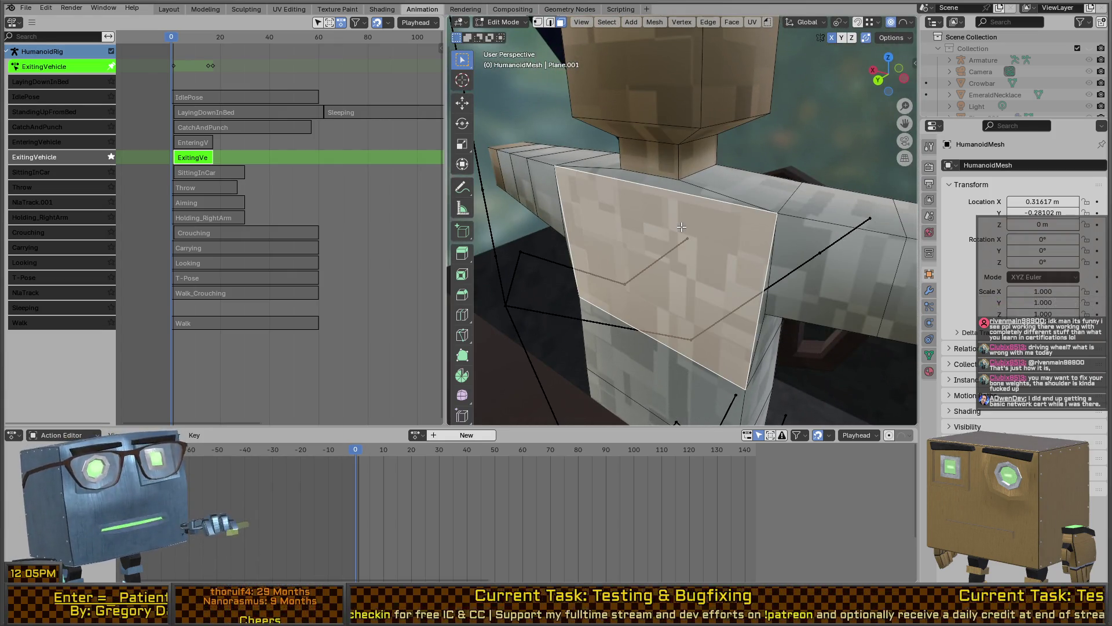
{"action": "mouse_move", "coordinate": [681, 227]}
{"action": "middle_mouse_down"}
{"action": "mouse_move", "coordinate": [719, 231]}
{"action": "mouse_move", "coordinate": [724, 208]}
{"action": "mouse_move", "coordinate": [695, 238]}
{"action": "mouse_move", "coordinate": [708, 212]}
{"action": "mouse_move", "coordinate": [755, 242]}
{"action": "mouse_move", "coordinate": [681, 205]}
{"action": "mouse_move", "coordinate": [718, 200]}
{"action": "middle_mouse_up"}
{"action": "key", "text": "Tab"}
{"action": "left_click", "coordinate": [770, 203]}
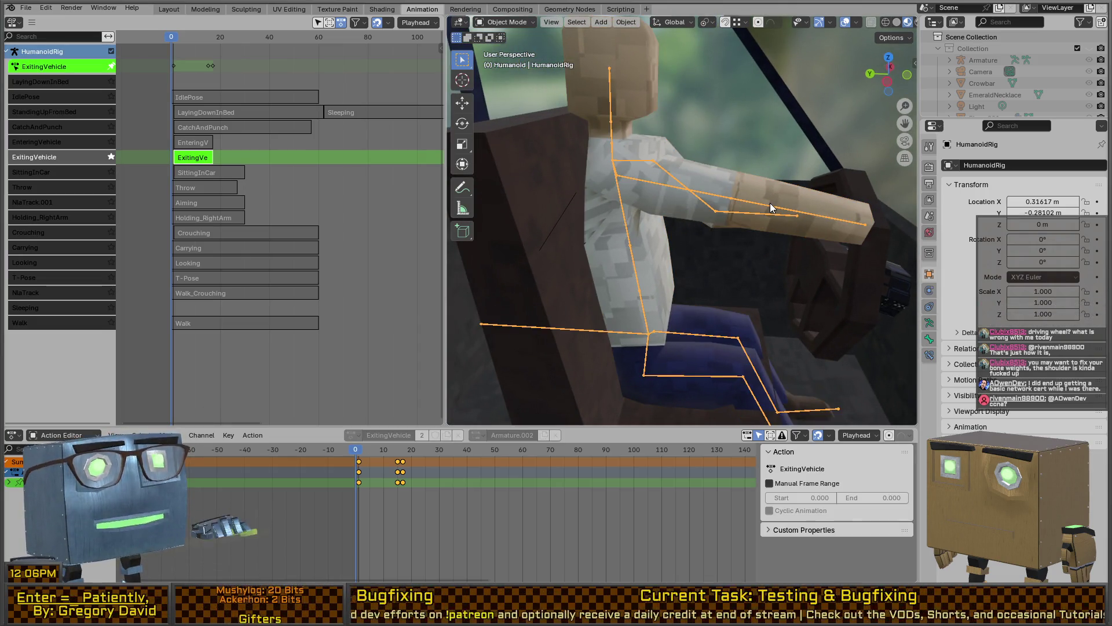
- In Pose Mode at frame 17 of ExitingVehicle, move the right forearm to a new position
{"action": "key", "text": "ctrl+Tab"}
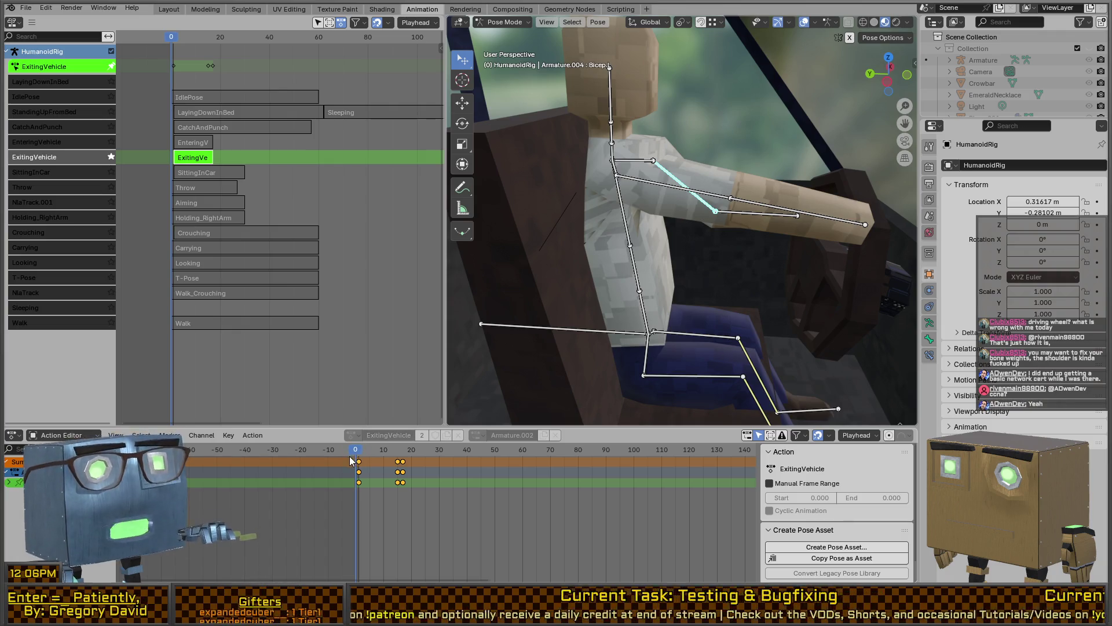
{"action": "key", "text": "space"}
{"action": "left_click_drag", "start_coordinate": [352, 454], "coordinate": [405, 462]}
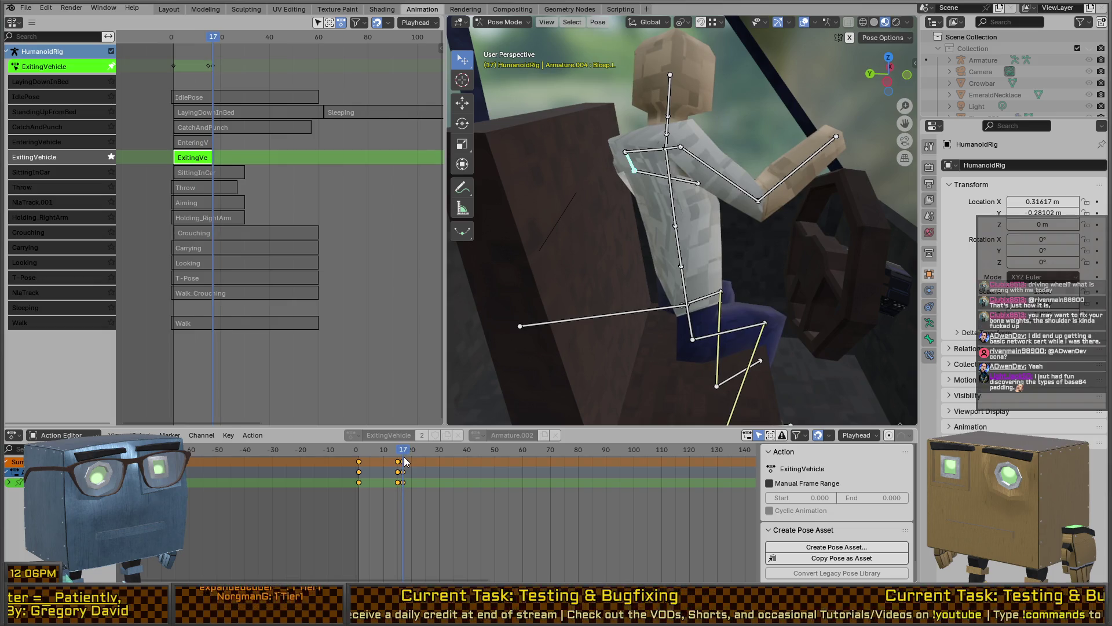
{"action": "left_click", "coordinate": [809, 153]}
{"action": "key", "text": "g"}
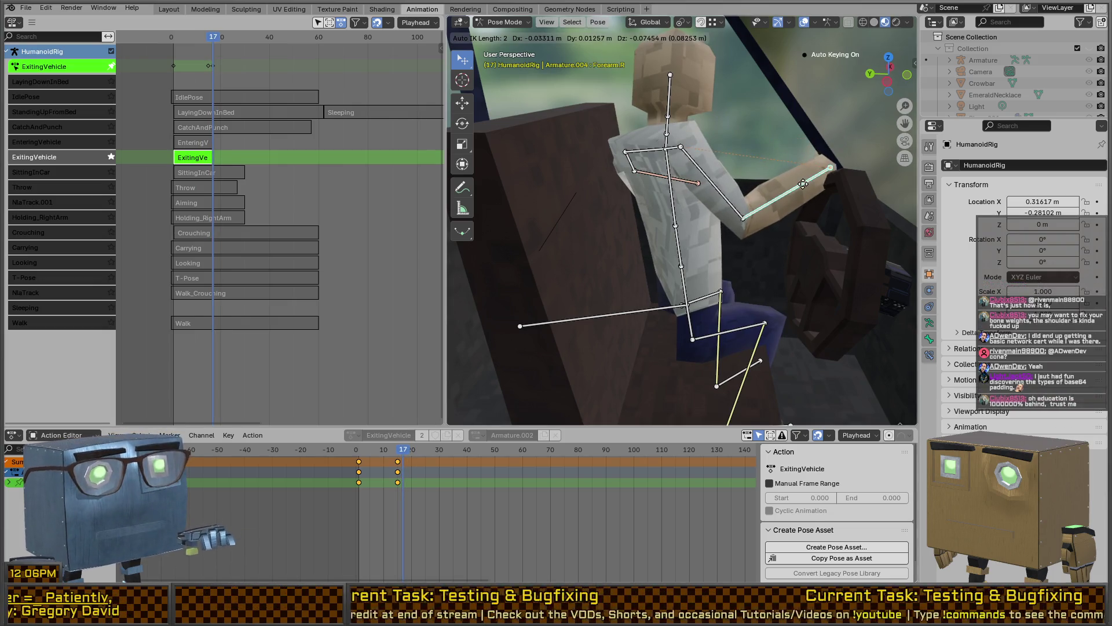
{"action": "left_click", "coordinate": [799, 187]}
{"action": "mouse_move", "coordinate": [798, 187]}
{"action": "middle_mouse_down"}
{"action": "mouse_move", "coordinate": [774, 240]}
{"action": "mouse_move", "coordinate": [804, 234]}
{"action": "mouse_move", "coordinate": [774, 207]}
{"action": "mouse_move", "coordinate": [654, 298]}
{"action": "mouse_move", "coordinate": [595, 279]}
{"action": "mouse_move", "coordinate": [773, 272]}
{"action": "middle_mouse_up"}
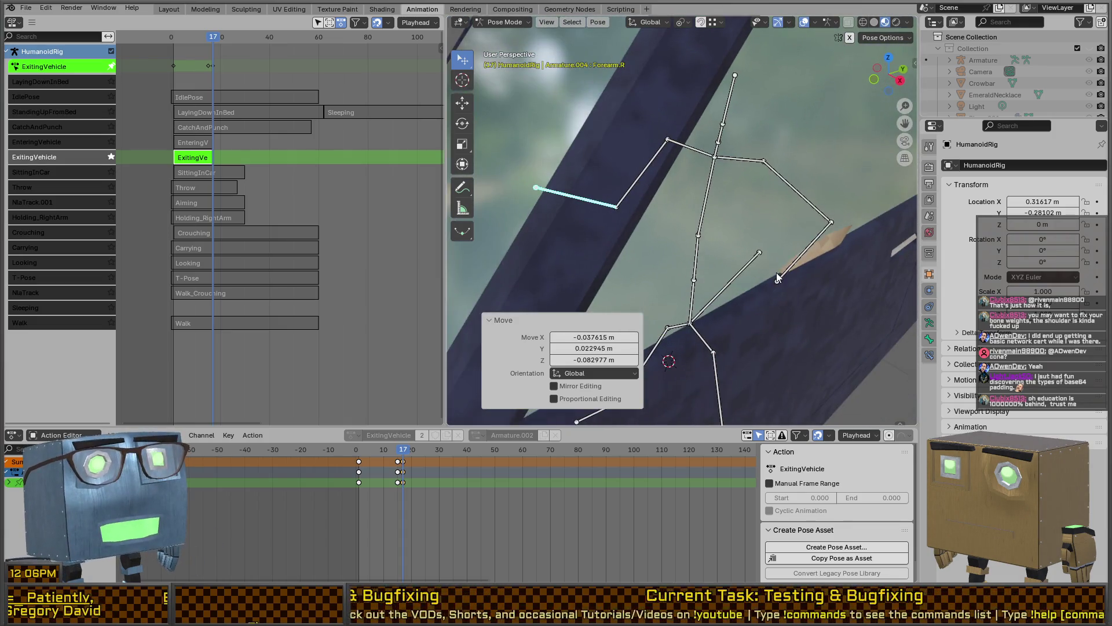
- Reposition the left forearm horizontally, with movement locked off the Z axis
{"action": "left_click", "coordinate": [774, 274]}
{"action": "key", "text": "g"}
{"action": "key", "text": "shift+z"}
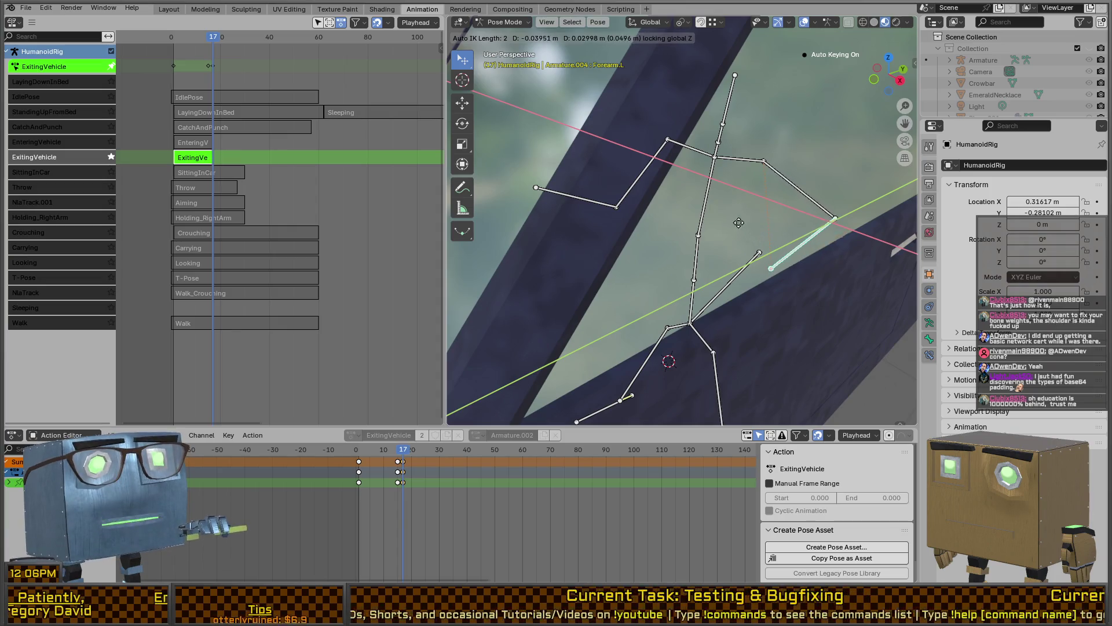
{"action": "key", "text": "Escape"}
{"action": "left_click", "coordinate": [822, 224]}
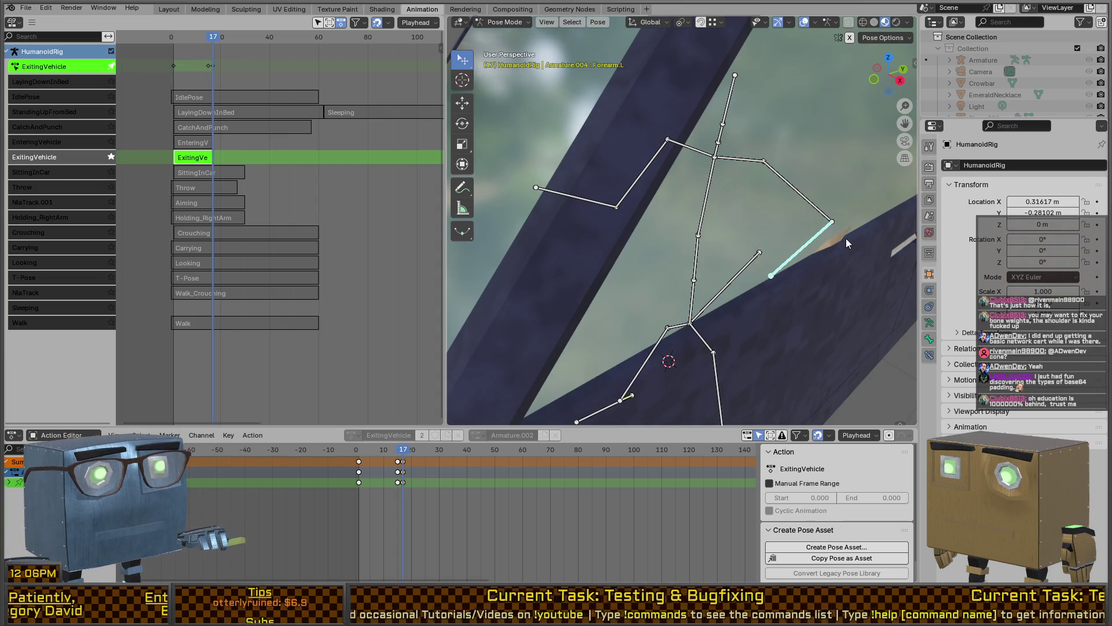
{"action": "key", "text": "g"}
{"action": "key", "text": "shift+z"}
{"action": "left_click", "coordinate": [811, 203]}
{"action": "mouse_move", "coordinate": [746, 224]}
{"action": "middle_mouse_down"}
{"action": "mouse_move", "coordinate": [816, 286]}
{"action": "mouse_move", "coordinate": [721, 242]}
{"action": "mouse_move", "coordinate": [748, 246]}
{"action": "mouse_move", "coordinate": [731, 219]}
{"action": "mouse_move", "coordinate": [697, 206]}
{"action": "middle_mouse_up"}
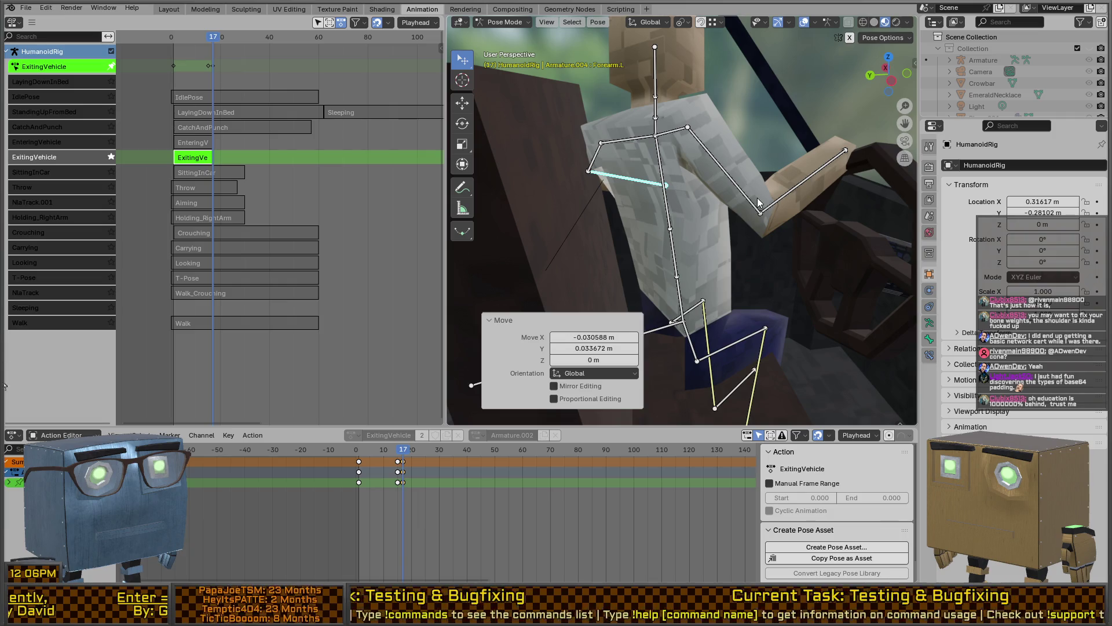
- Select all bones, paste the pose at frame 17, then exit the ExitingVehicle action
{"action": "key", "text": "a"}
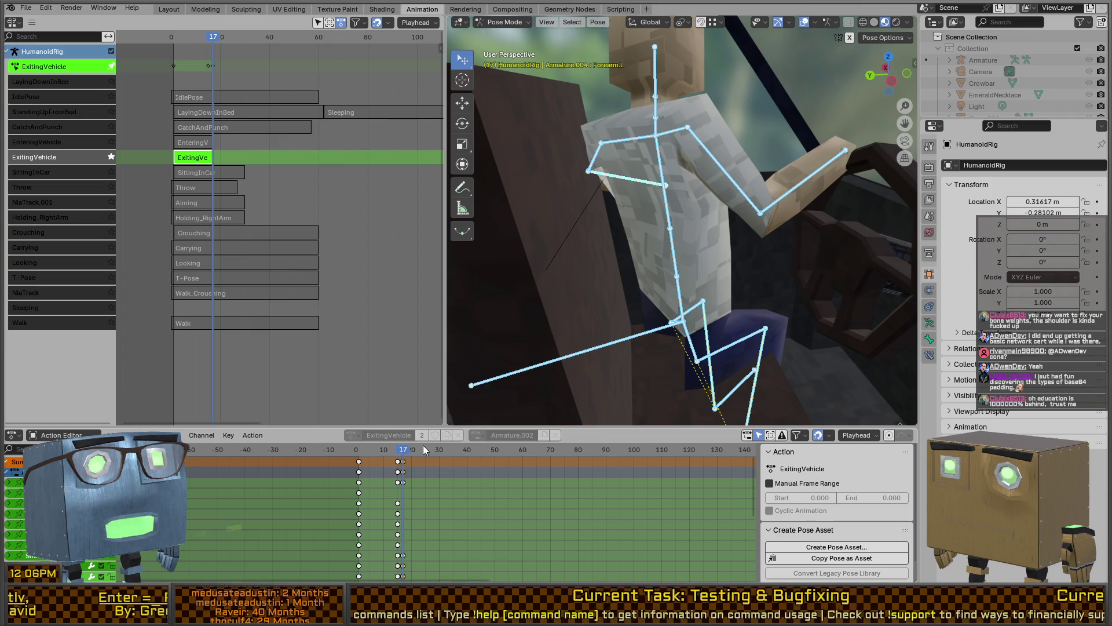
{"action": "left_click_drag", "start_coordinate": [404, 451], "coordinate": [334, 465]}
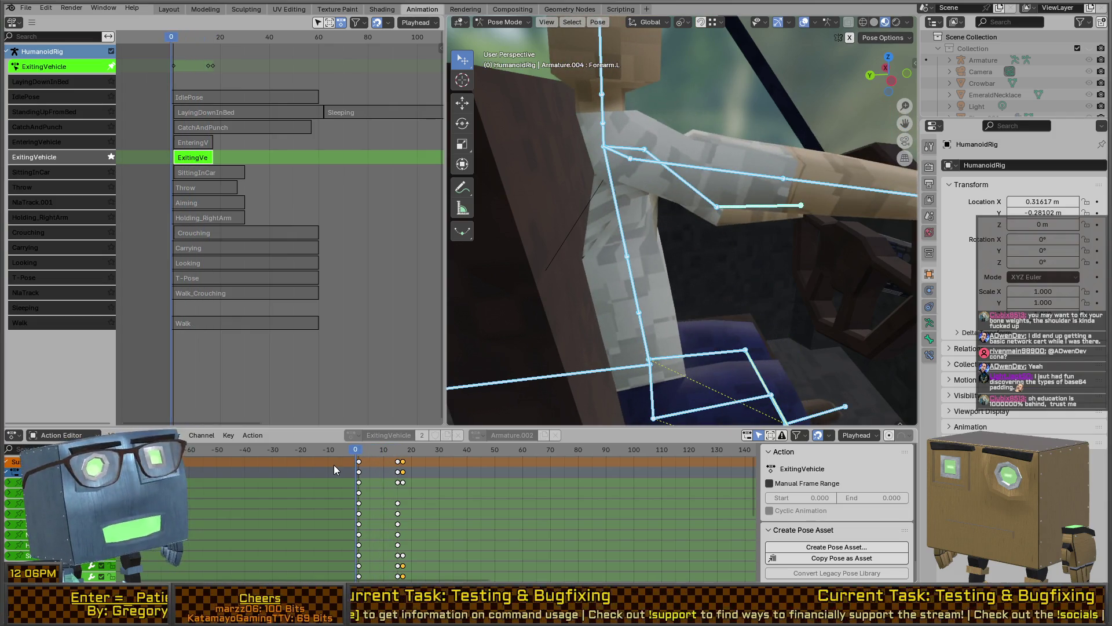
{"action": "left_click", "coordinate": [404, 451]}
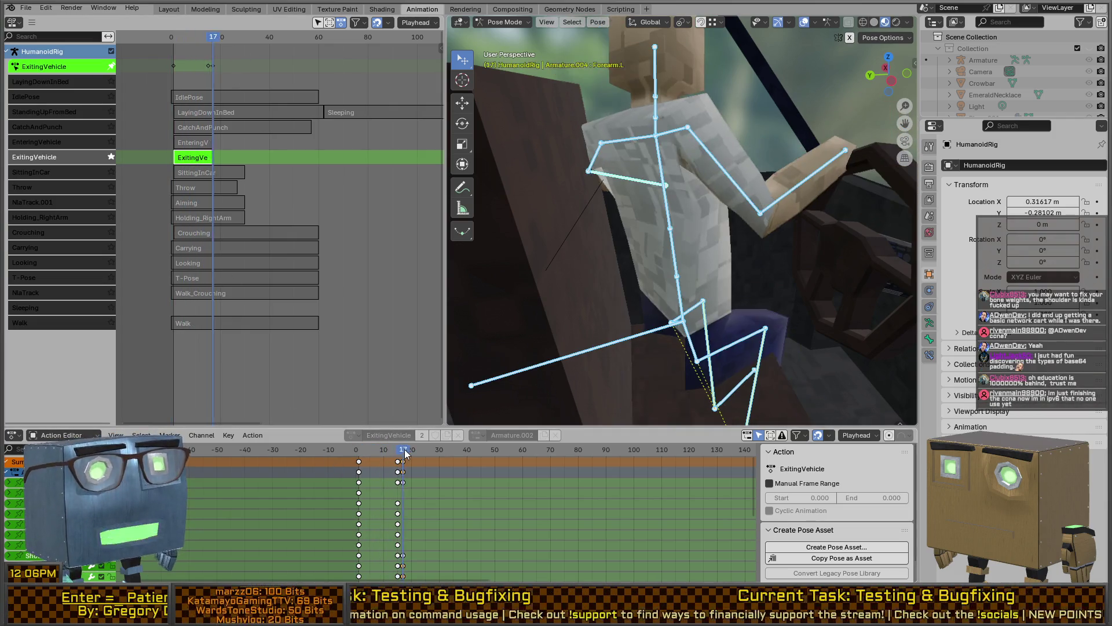
{"action": "key", "text": "ctrl+v"}
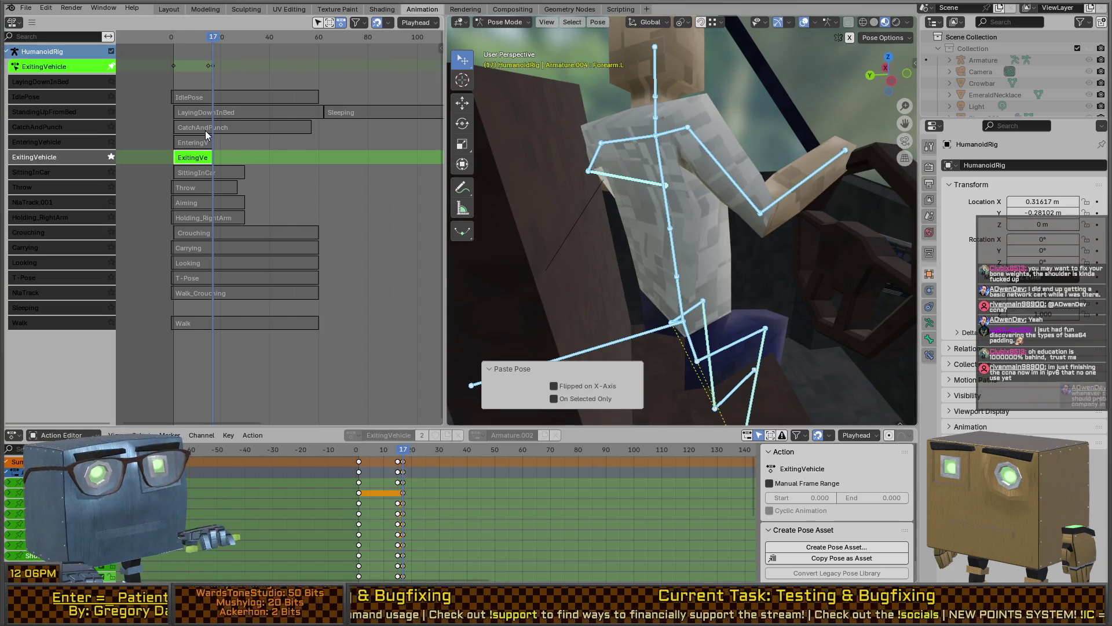
{"action": "key", "text": "Tab"}
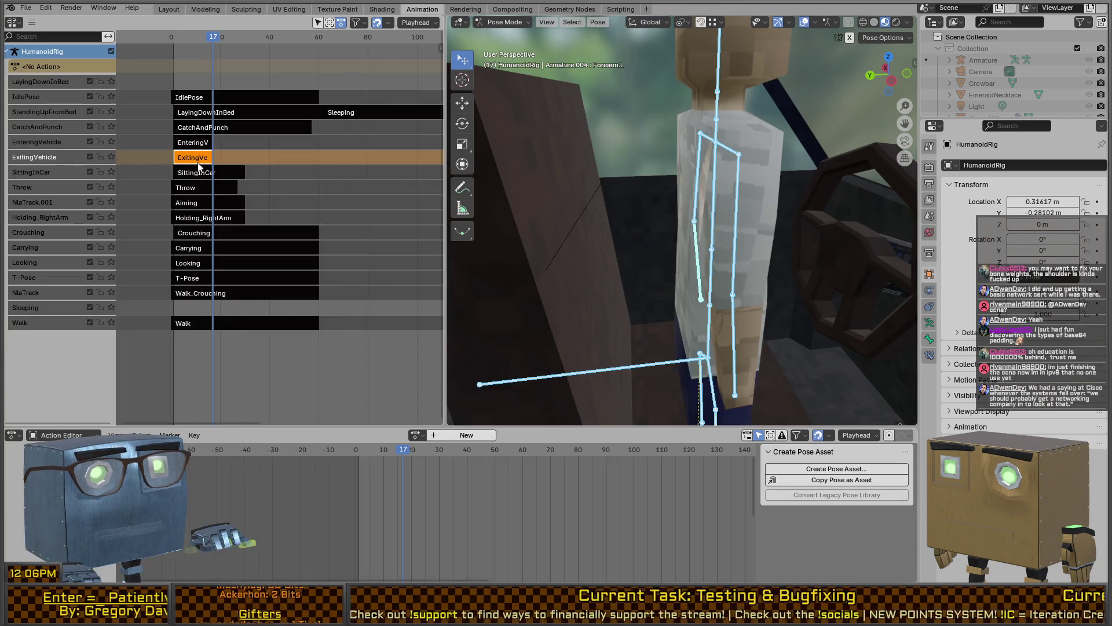
- Paste the arm pose at the start of the EnteringVehicle action, then exit it
{"action": "left_click", "coordinate": [201, 144]}
{"action": "key", "text": "Tab"}
{"action": "mouse_move", "coordinate": [399, 456]}
{"action": "left_mouse_down"}
{"action": "mouse_move", "coordinate": [334, 450]}
{"action": "mouse_move", "coordinate": [462, 448]}
{"action": "left_mouse_up"}
{"action": "key", "text": "ctrl+v"}
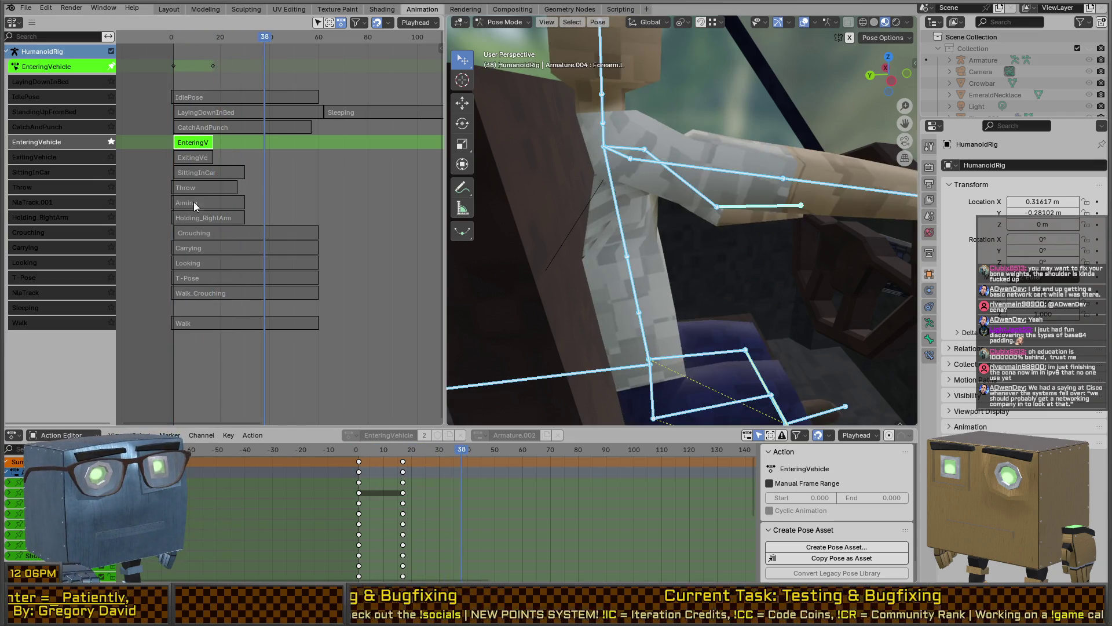
{"action": "key", "text": "Tab"}
- Reopen the ExitingVehicle action to review the keys around frame 17, then exit it
{"action": "left_click", "coordinate": [193, 158]}
{"action": "key", "text": "Tab"}
{"action": "left_click", "coordinate": [398, 461]}
{"action": "mouse_move", "coordinate": [400, 454]}
{"action": "left_mouse_down"}
{"action": "mouse_move", "coordinate": [411, 459]}
{"action": "mouse_move", "coordinate": [398, 466]}
{"action": "left_mouse_up"}
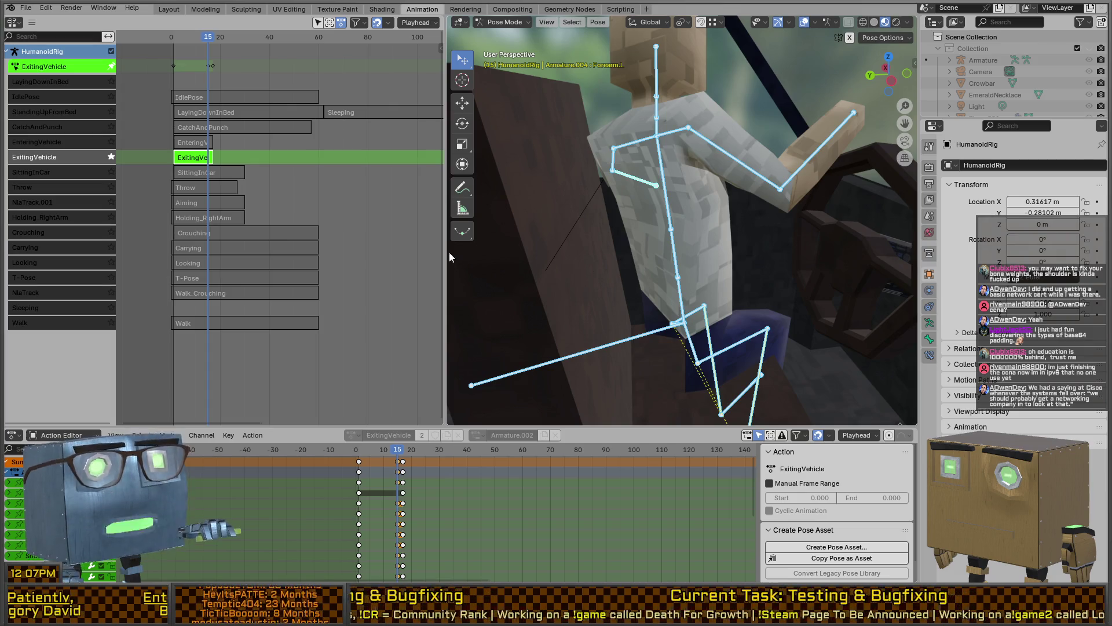
{"action": "key", "text": "Tab"}
- Reopen the EnteringVehicle action and paste the arm-holding pose at frame 3
{"action": "left_click", "coordinate": [207, 141]}
{"action": "key", "text": "Tab"}
{"action": "left_click", "coordinate": [367, 458]}
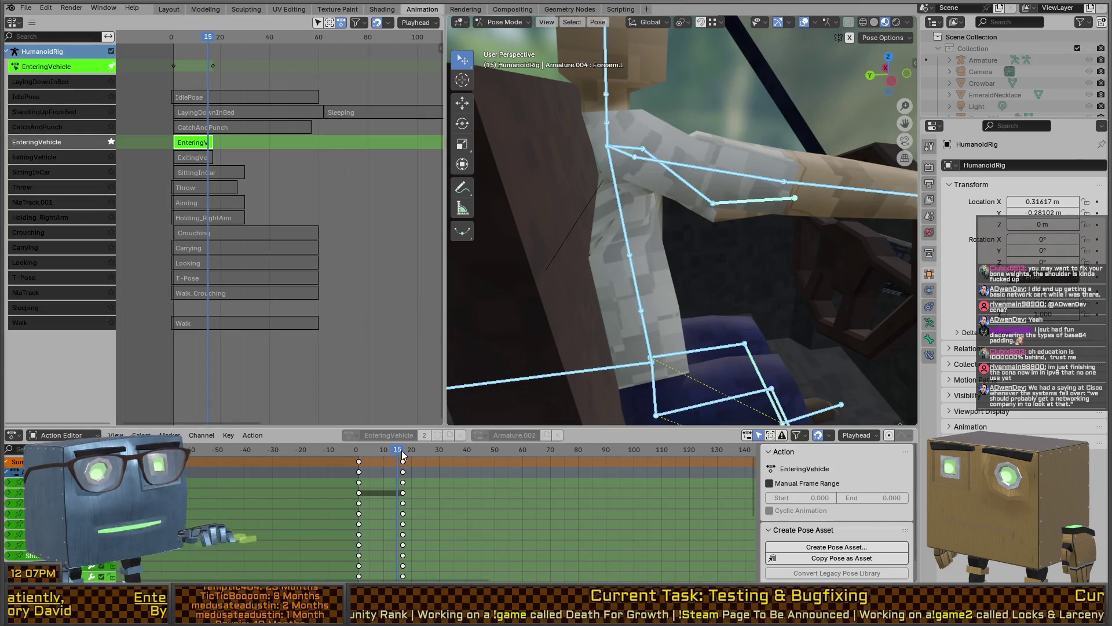
{"action": "left_click", "coordinate": [364, 459]}
{"action": "key", "text": "ctrl+v"}
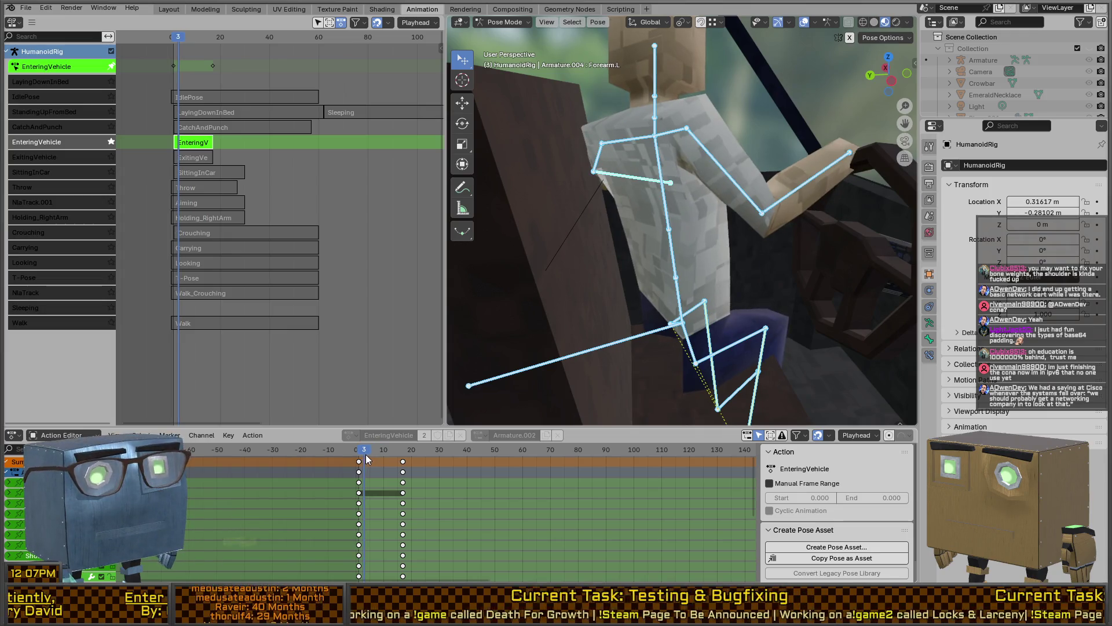
- Slide the frame 0 keys to around frame 3 and play the EnteringVehicle animation
{"action": "mouse_move", "coordinate": [366, 456]}
{"action": "left_mouse_down"}
{"action": "mouse_move", "coordinate": [356, 456]}
{"action": "mouse_move", "coordinate": [391, 454]}
{"action": "mouse_move", "coordinate": [364, 456]}
{"action": "left_mouse_up"}
{"action": "left_click", "coordinate": [358, 463]}
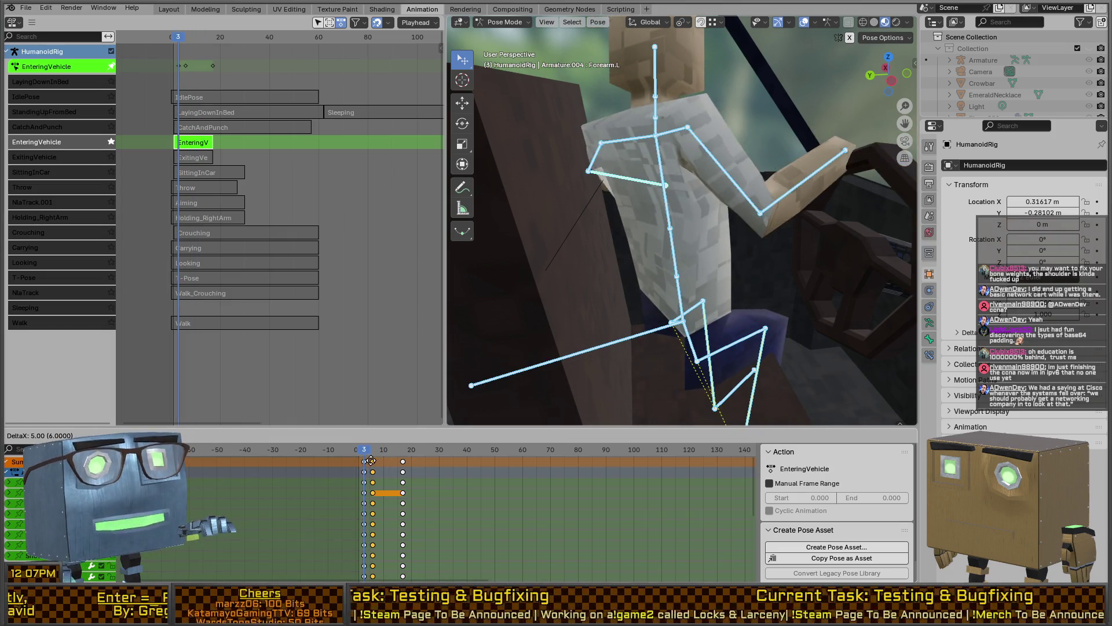
{"action": "key", "text": "g"}
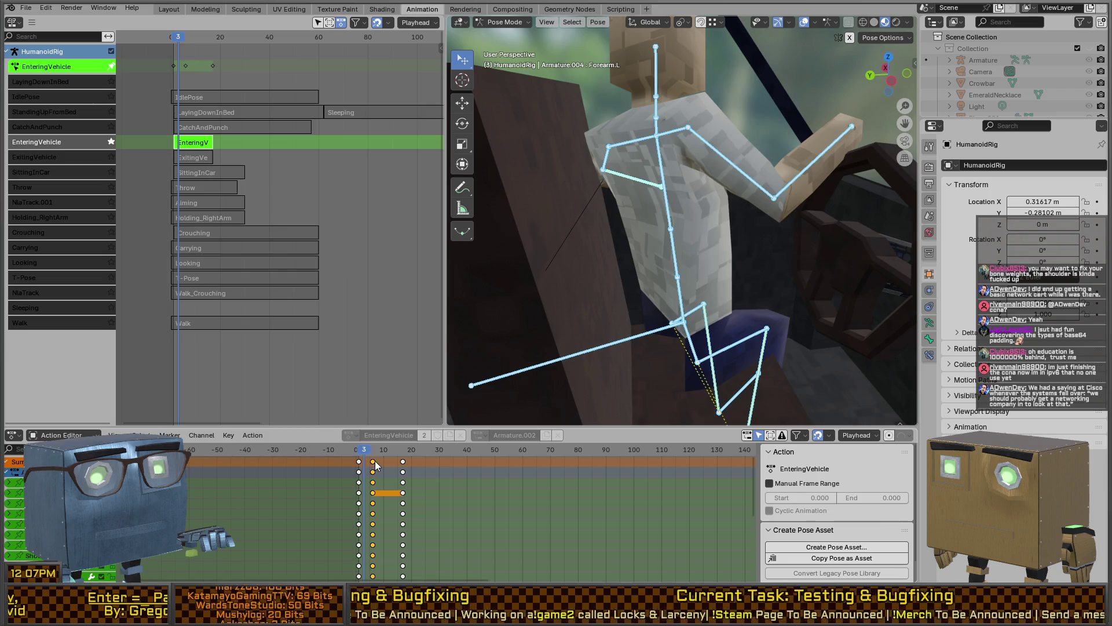
{"action": "left_click", "coordinate": [367, 454]}
{"action": "key", "text": "space"}
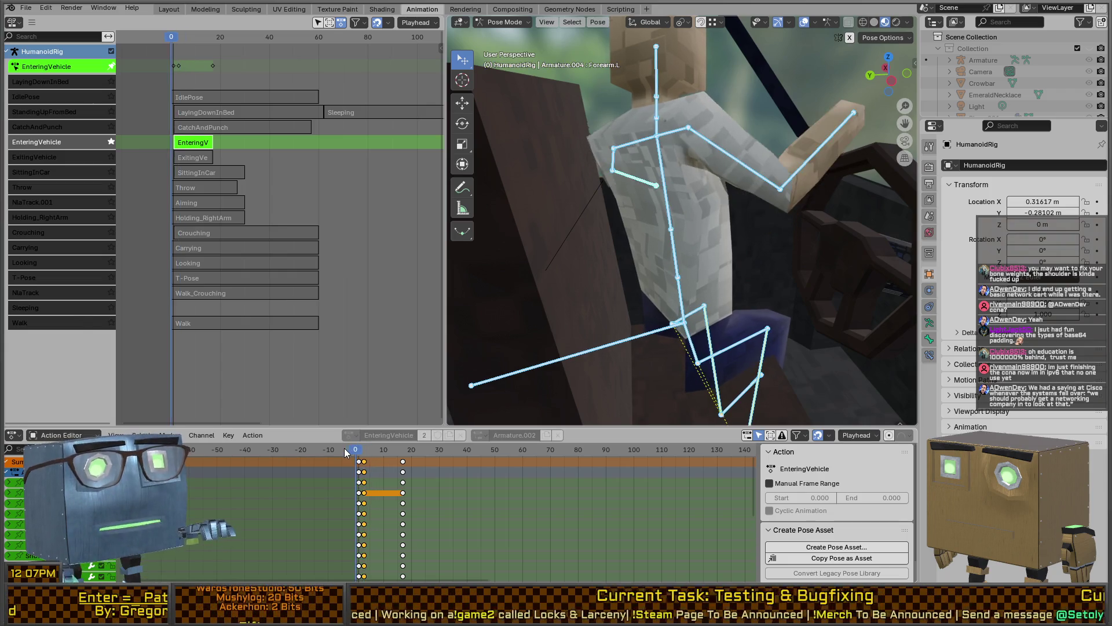
{"action": "scroll", "coordinate": [708, 223], "scroll_direction": "down", "scroll_amount": 5}
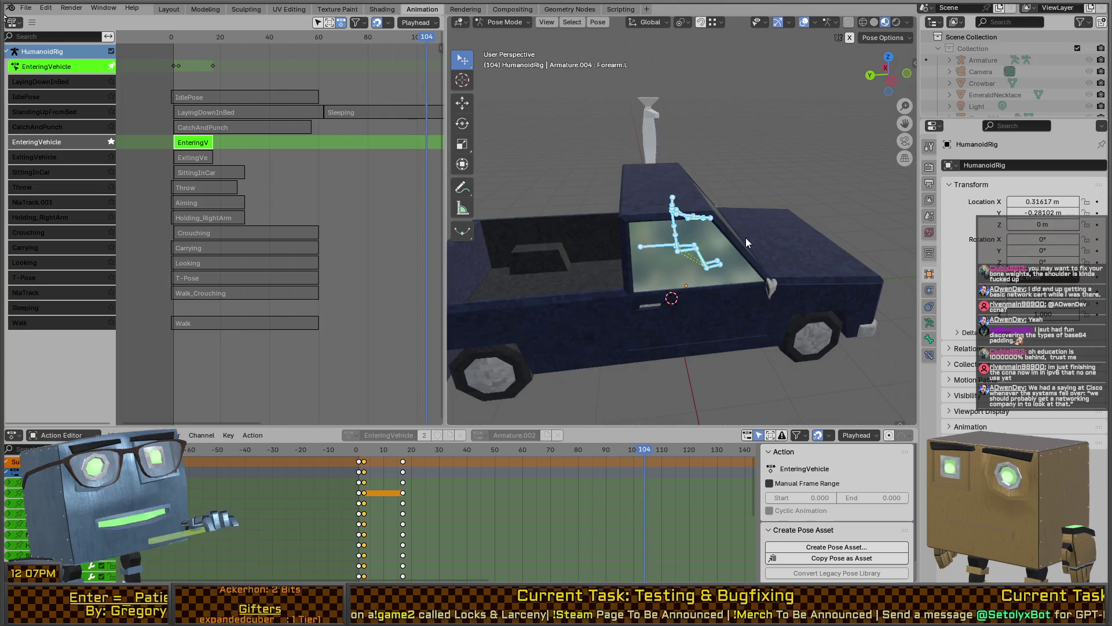
- Stop playback, return the rig to Object Mode and end EnteringVehicle action editing
{"action": "middle_click_drag", "start_coordinate": [746, 238], "coordinate": [704, 246]}
{"action": "key", "text": "space"}
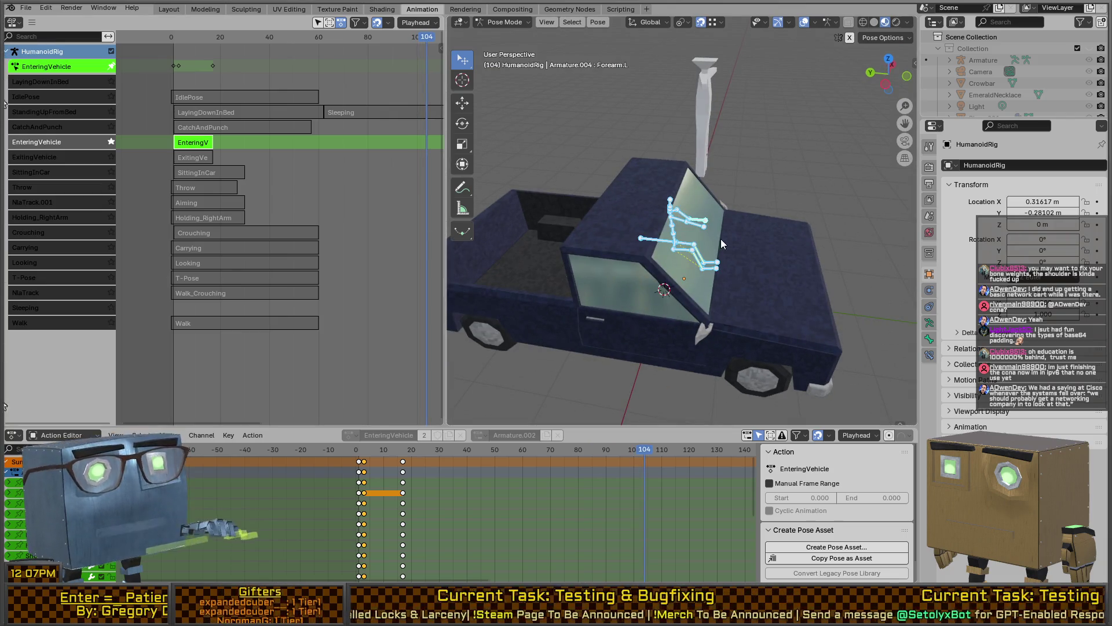
{"action": "key", "text": "ctrl+Tab"}
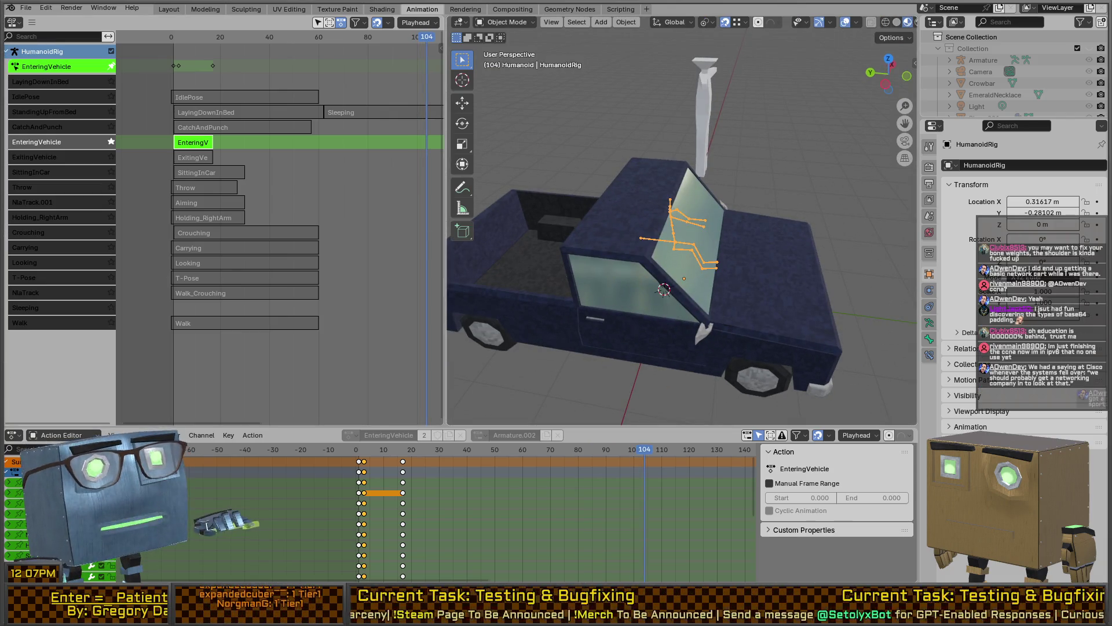
{"action": "key", "text": "Tab"}
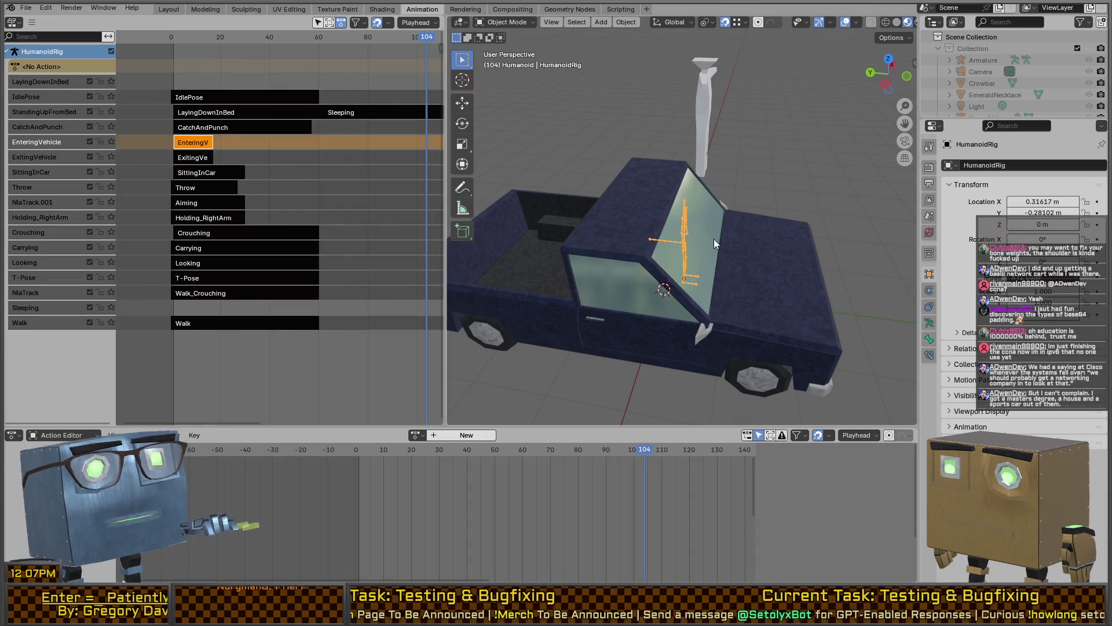
- Isolate the truck in local view, then hide it
{"action": "left_click", "coordinate": [779, 265]}
{"action": "key", "text": "KP_Divide"}
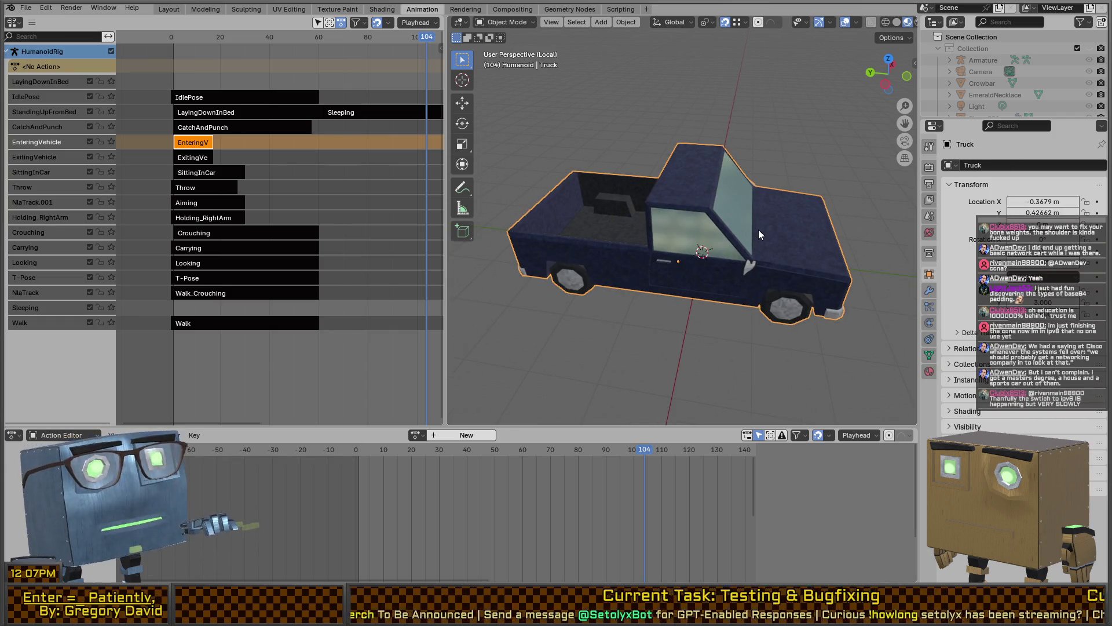
{"action": "key", "text": "KP_Divide"}
{"action": "key", "text": "h"}
{"action": "mouse_move", "coordinate": [760, 230]}
{"action": "middle_mouse_down"}
{"action": "mouse_move", "coordinate": [649, 221]}
{"action": "mouse_move", "coordinate": [700, 225]}
{"action": "mouse_move", "coordinate": [649, 232]}
{"action": "mouse_move", "coordinate": [674, 235]}
{"action": "mouse_move", "coordinate": [651, 323]}
{"action": "middle_mouse_up"}
- Select HumanoidRig with HumanoidMesh, clear the rig's location to 0, and reveal hidden objects
{"action": "left_click", "coordinate": [686, 217]}
{"action": "key", "text": "ctrl+Tab"}
{"action": "scroll", "coordinate": [649, 221], "scroll_direction": "up", "scroll_amount": 5}
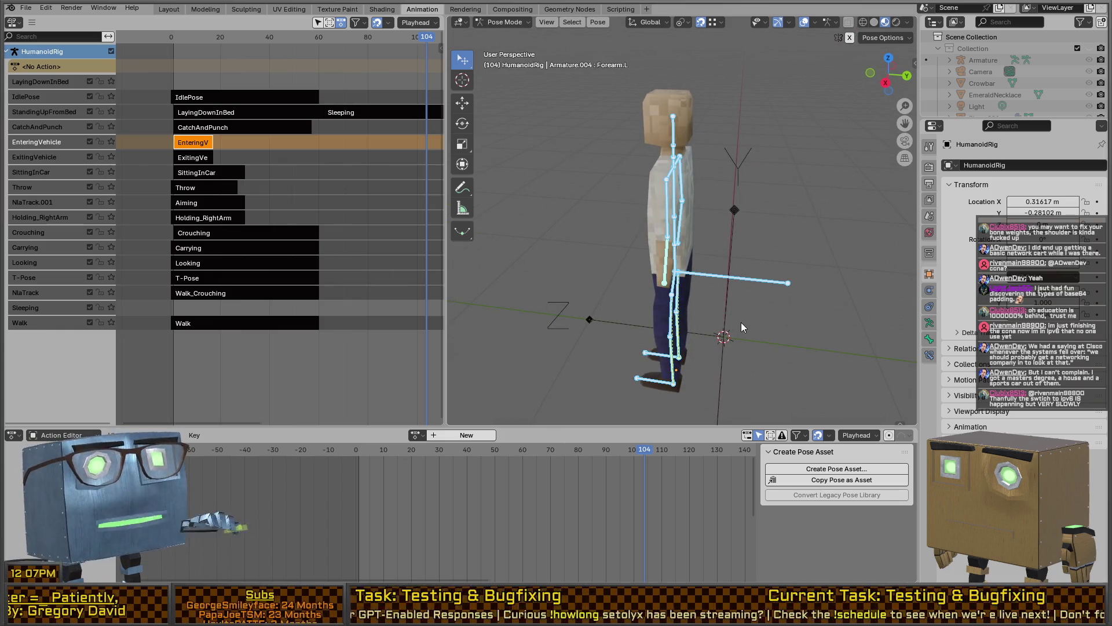
{"action": "key", "text": "ctrl+Tab"}
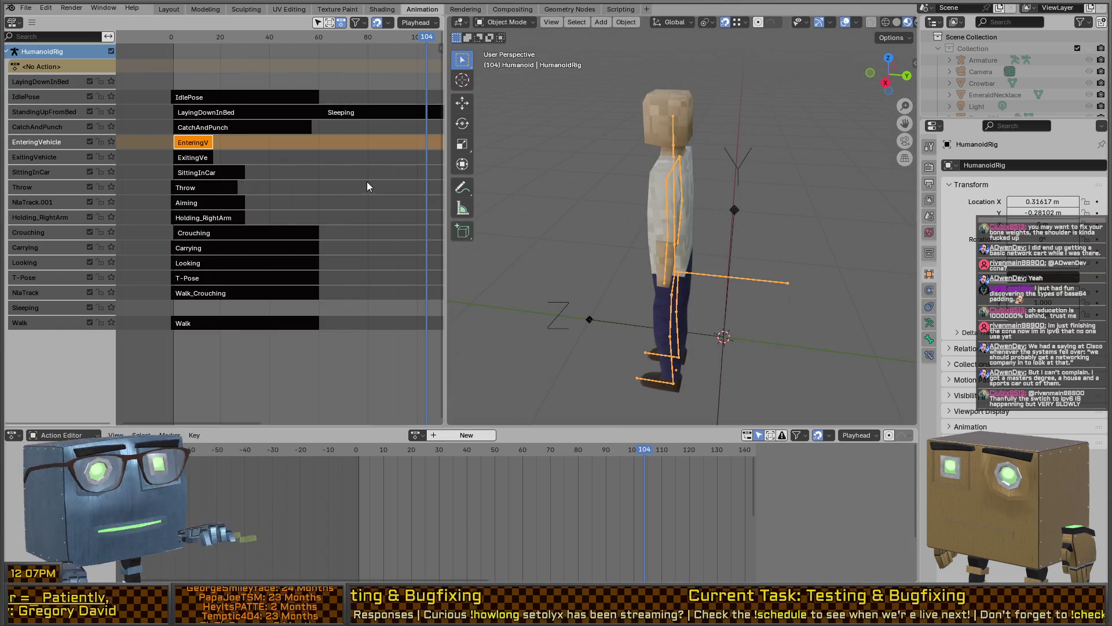
{"action": "left_click", "coordinate": [694, 362]}
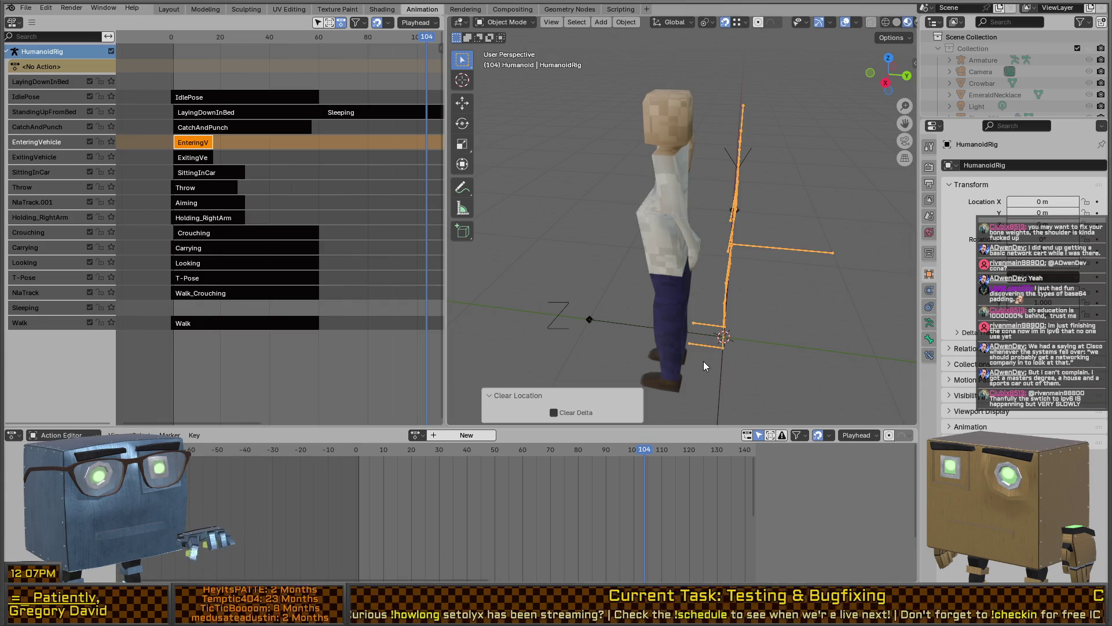
{"action": "left_click", "coordinate": [680, 225], "text": "shift"}
{"action": "key", "text": "alt+g"}
{"action": "key", "text": "alt+h"}
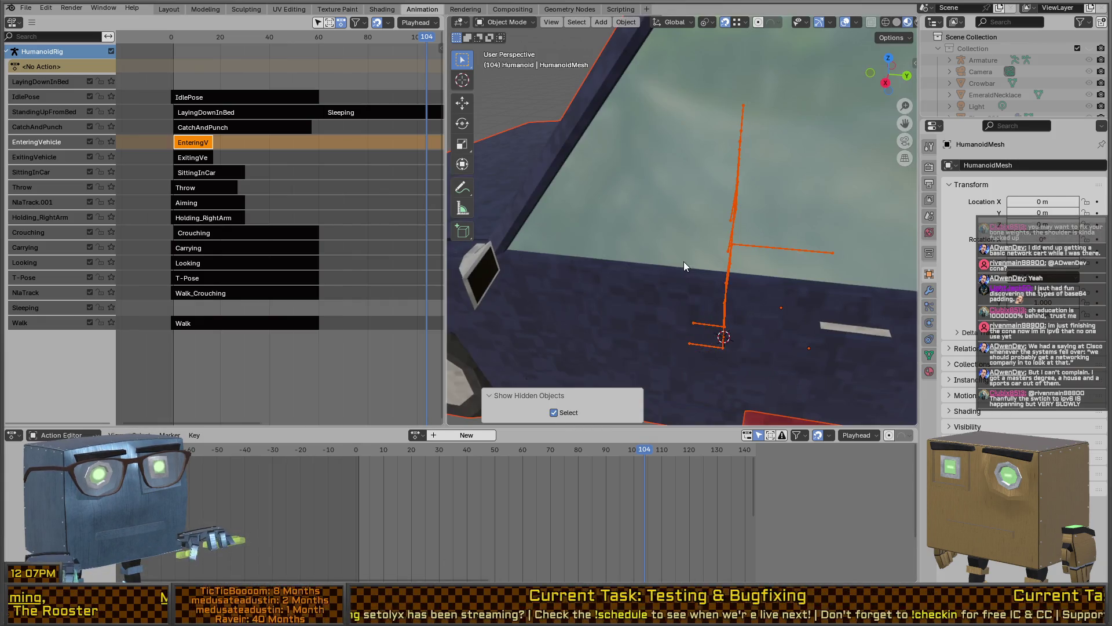
- Undo the reveal of the car objects and frame the selected humanoid
{"action": "key", "text": "ctrl+z"}
{"action": "key", "text": "KP_Decimal"}
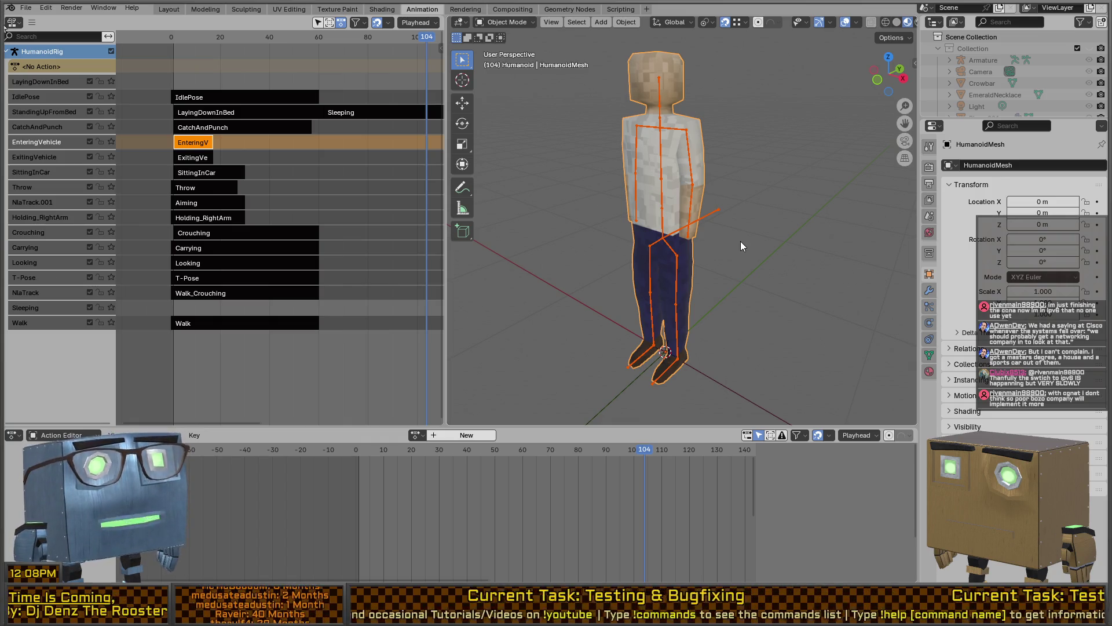
- Check the humanoid mesh's weights in Weight Paint mode, then return to Object Mode
{"action": "mouse_move", "coordinate": [622, 122]}
{"action": "middle_mouse_down"}
{"action": "mouse_move", "coordinate": [770, 147]}
{"action": "mouse_move", "coordinate": [648, 164]}
{"action": "mouse_move", "coordinate": [670, 227]}
{"action": "mouse_move", "coordinate": [702, 199]}
{"action": "mouse_move", "coordinate": [693, 204]}
{"action": "middle_mouse_up"}
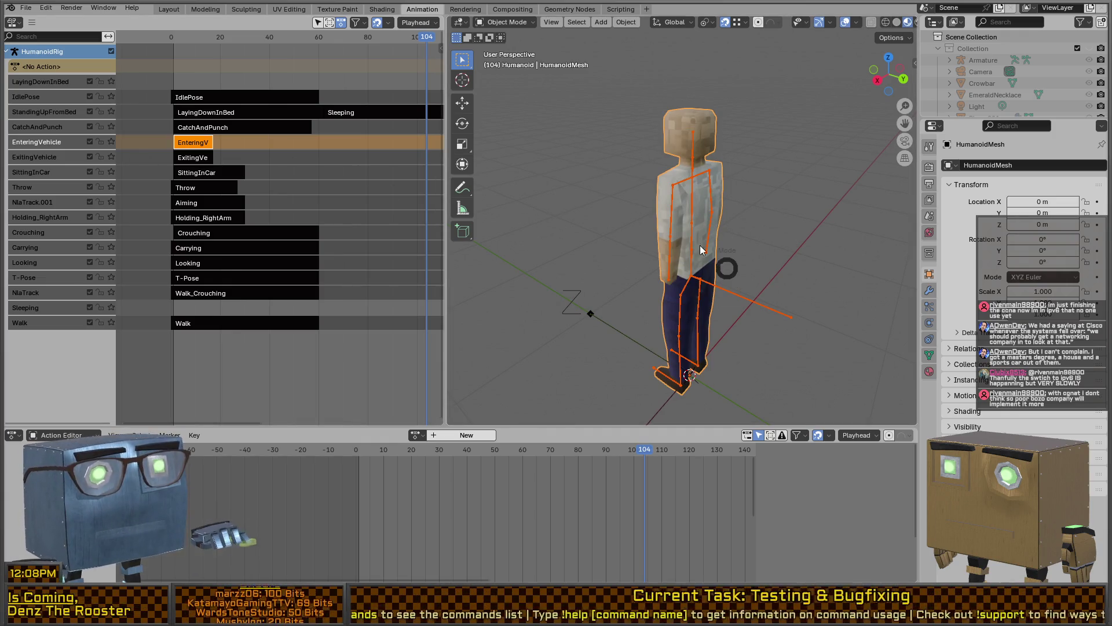
{"action": "left_click", "coordinate": [571, 180]}
{"action": "key", "text": "ctrl+Tab"}
{"action": "left_click", "coordinate": [706, 226]}
{"action": "scroll", "coordinate": [706, 226], "scroll_direction": "up", "scroll_amount": 3}
{"action": "middle_click_drag", "start_coordinate": [706, 226], "coordinate": [675, 214]}
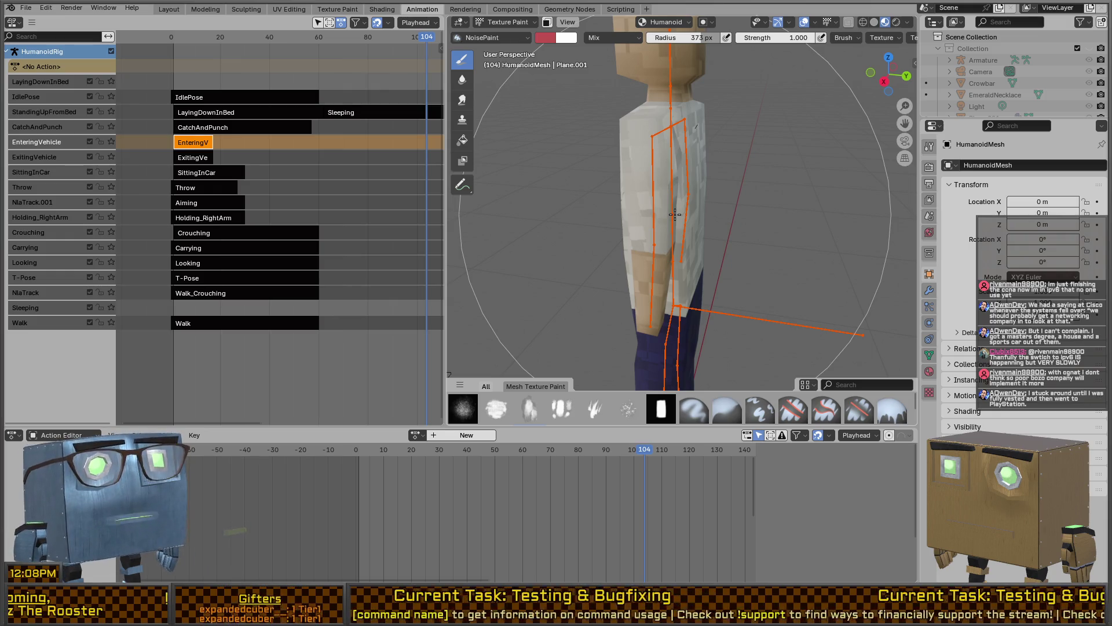
{"action": "key", "text": "ctrl+Tab"}
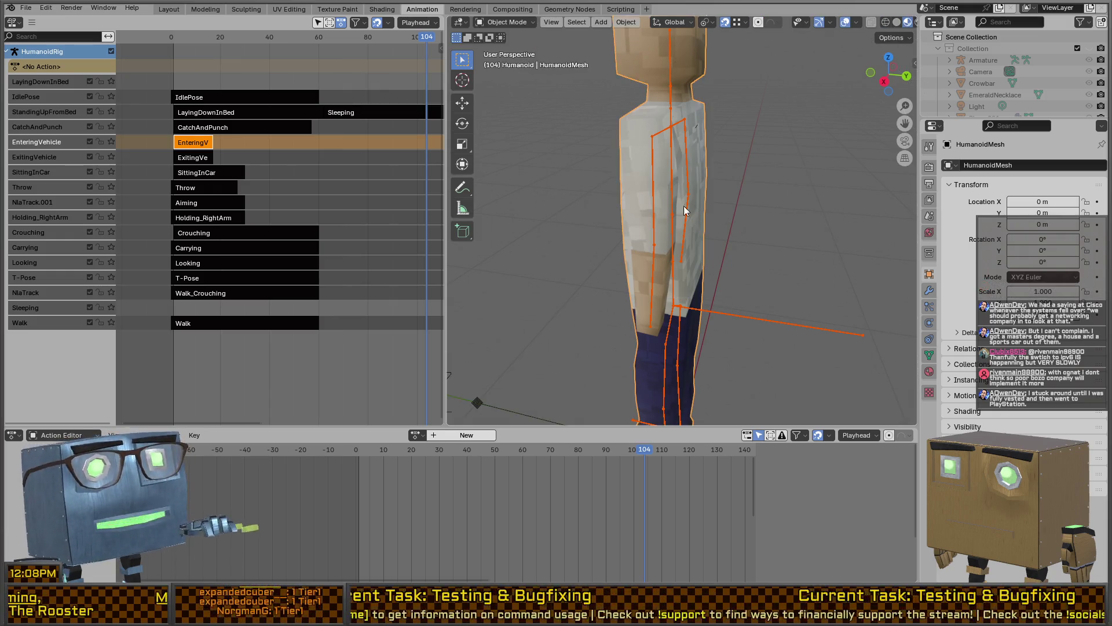
- Toggle the armature into Pose Mode and back, then switch shading from wireframe to solid
{"action": "left_click", "coordinate": [675, 197]}
{"action": "key", "text": "ctrl+Tab"}
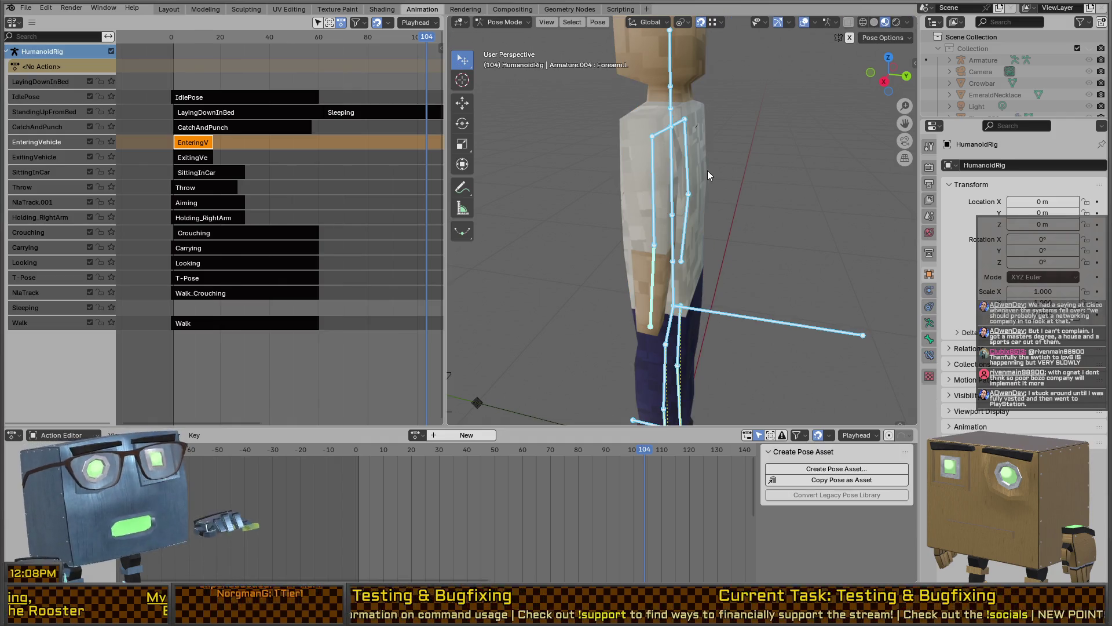
{"action": "key", "text": "ctrl+Tab"}
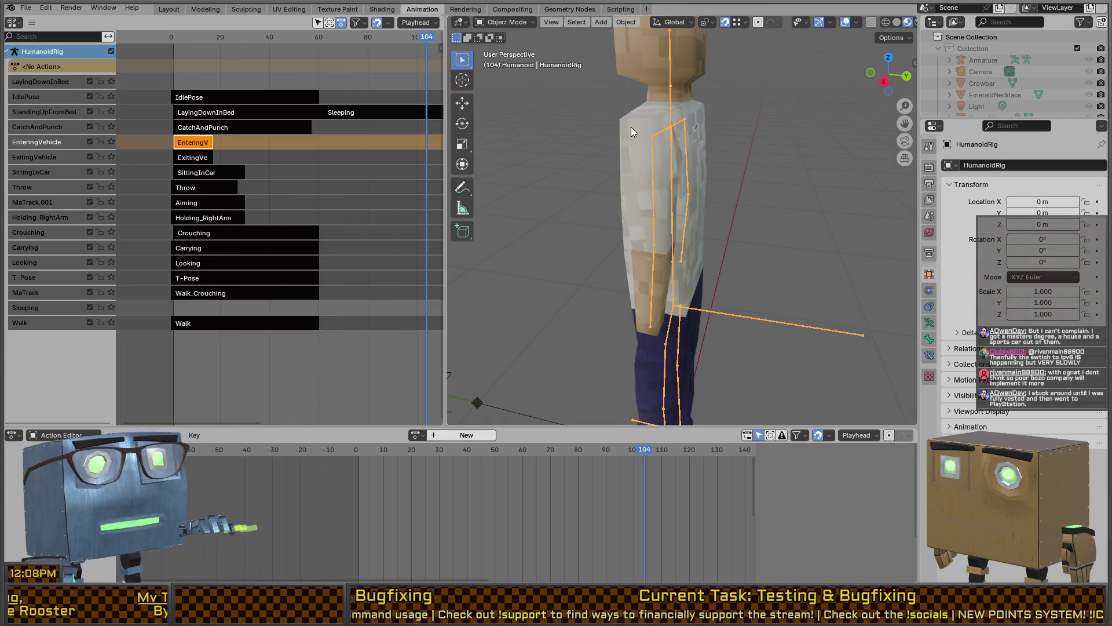
{"action": "left_click", "coordinate": [679, 171]}
{"action": "key", "text": "shift+z"}
{"action": "scroll", "coordinate": [666, 185], "scroll_direction": "down", "scroll_amount": 3}
{"action": "key", "text": "shift+z"}
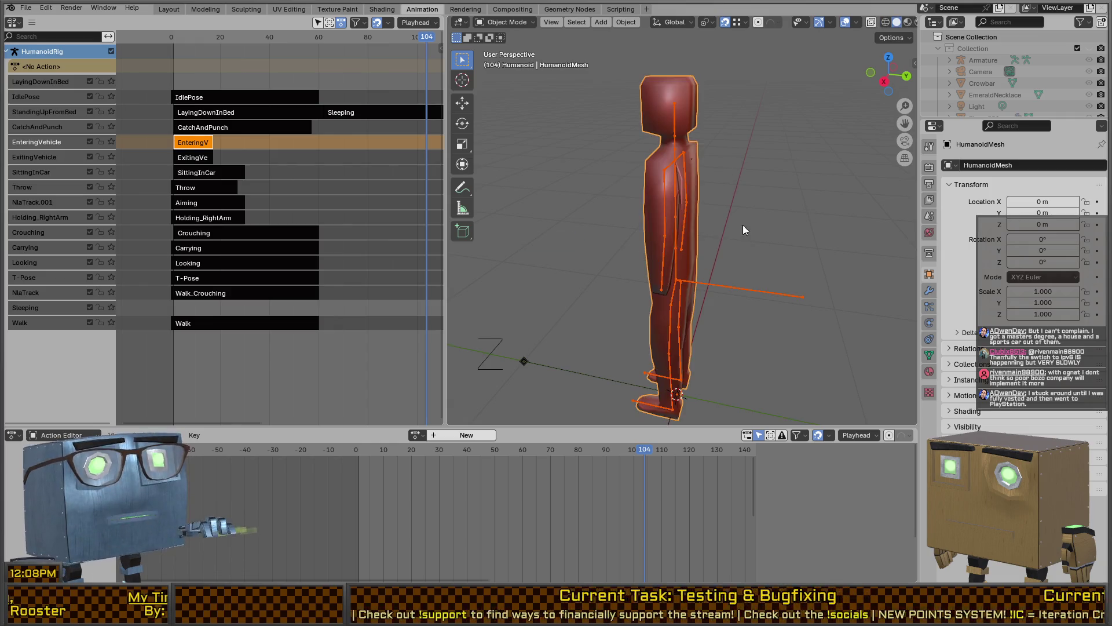
- Apply Shade Smooth to the humanoid mesh
{"action": "left_click", "coordinate": [663, 173]}
{"action": "mouse_move", "coordinate": [663, 172]}
{"action": "middle_mouse_down"}
{"action": "mouse_move", "coordinate": [648, 178]}
{"action": "mouse_move", "coordinate": [680, 198]}
{"action": "mouse_move", "coordinate": [745, 206]}
{"action": "mouse_move", "coordinate": [690, 183]}
{"action": "middle_mouse_up"}
{"action": "left_click", "coordinate": [679, 85]}
{"action": "right_click", "coordinate": [681, 84]}
{"action": "left_click", "coordinate": [682, 85]}
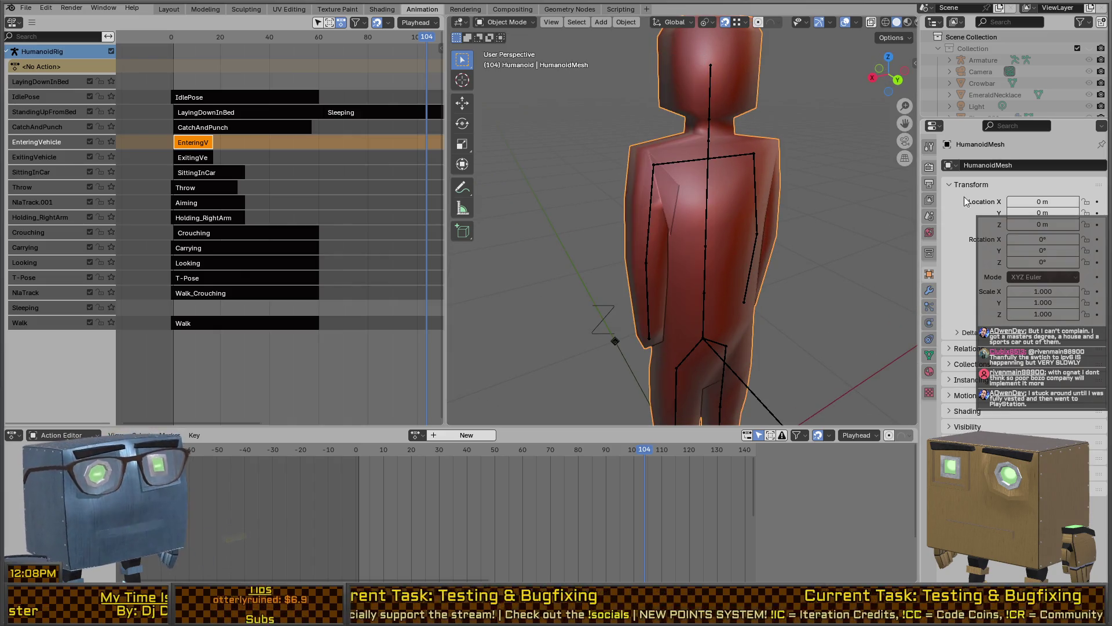
- Add a Subdivision Surface modifier to the humanoid mesh
{"action": "left_click", "coordinate": [930, 290]}
{"action": "left_click", "coordinate": [1017, 167]}
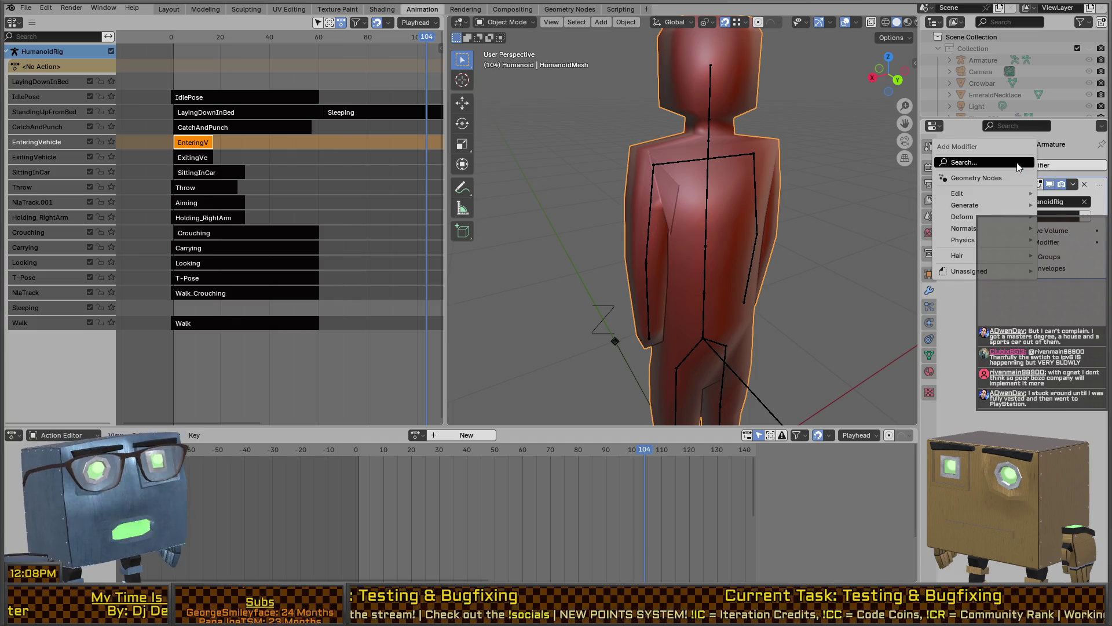
{"action": "type", "text": "sub"}
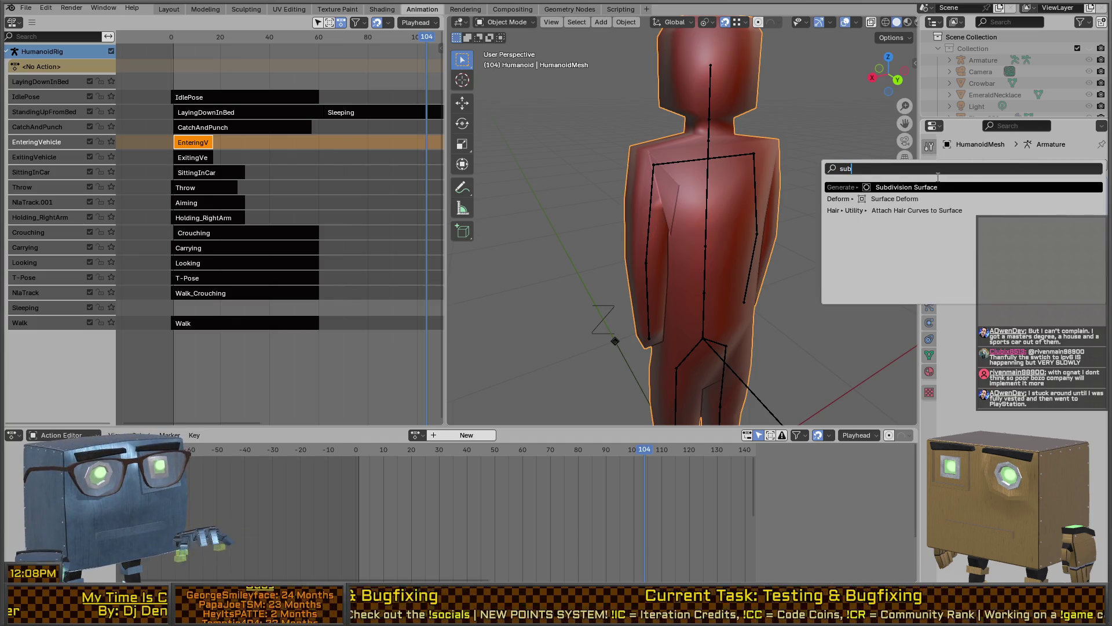
{"action": "left_click", "coordinate": [918, 184]}
{"action": "mouse_move", "coordinate": [731, 178]}
{"action": "middle_mouse_down"}
{"action": "mouse_move", "coordinate": [673, 190]}
{"action": "mouse_move", "coordinate": [817, 165]}
{"action": "mouse_move", "coordinate": [851, 187]}
{"action": "mouse_move", "coordinate": [798, 189]}
{"action": "middle_mouse_up"}
- Switch the viewport to Material Preview shading to show the textures
{"action": "key", "text": "z"}
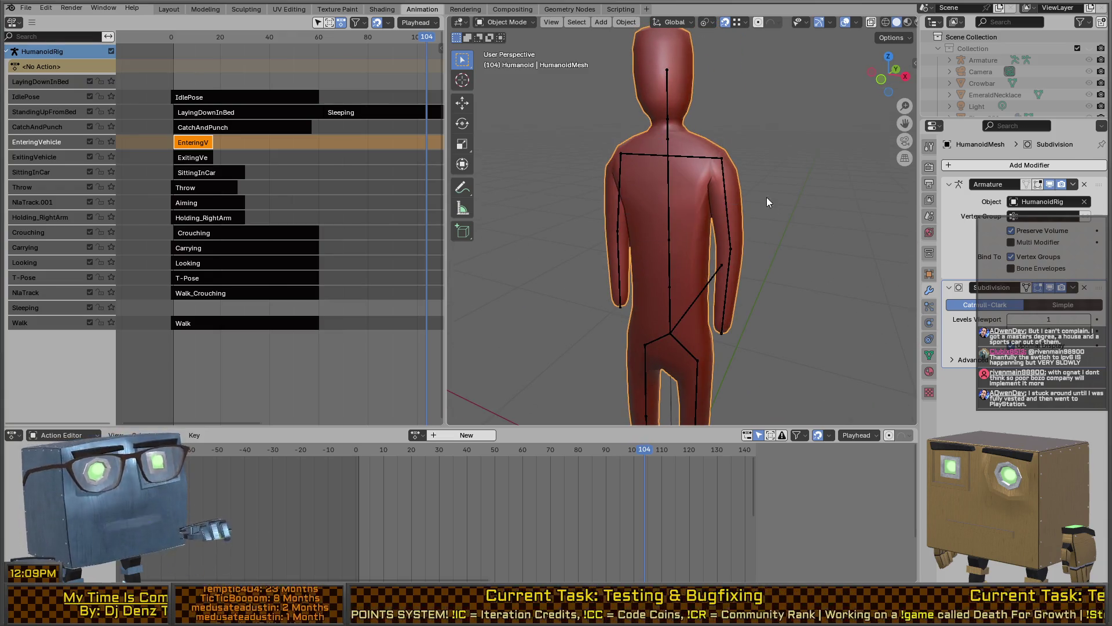
{"action": "key", "text": "z"}
{"action": "left_click", "coordinate": [714, 204]}
{"action": "mouse_move", "coordinate": [679, 174]}
{"action": "middle_mouse_down"}
{"action": "mouse_move", "coordinate": [790, 159]}
{"action": "mouse_move", "coordinate": [843, 165]}
{"action": "mouse_move", "coordinate": [791, 223]}
{"action": "mouse_move", "coordinate": [738, 228]}
{"action": "mouse_move", "coordinate": [627, 203]}
{"action": "mouse_move", "coordinate": [763, 157]}
{"action": "mouse_move", "coordinate": [752, 168]}
{"action": "mouse_move", "coordinate": [660, 168]}
{"action": "mouse_move", "coordinate": [723, 169]}
{"action": "mouse_move", "coordinate": [733, 159]}
{"action": "mouse_move", "coordinate": [635, 151]}
{"action": "mouse_move", "coordinate": [621, 186]}
{"action": "mouse_move", "coordinate": [627, 201]}
{"action": "mouse_move", "coordinate": [744, 173]}
{"action": "mouse_move", "coordinate": [753, 208]}
{"action": "middle_mouse_up"}
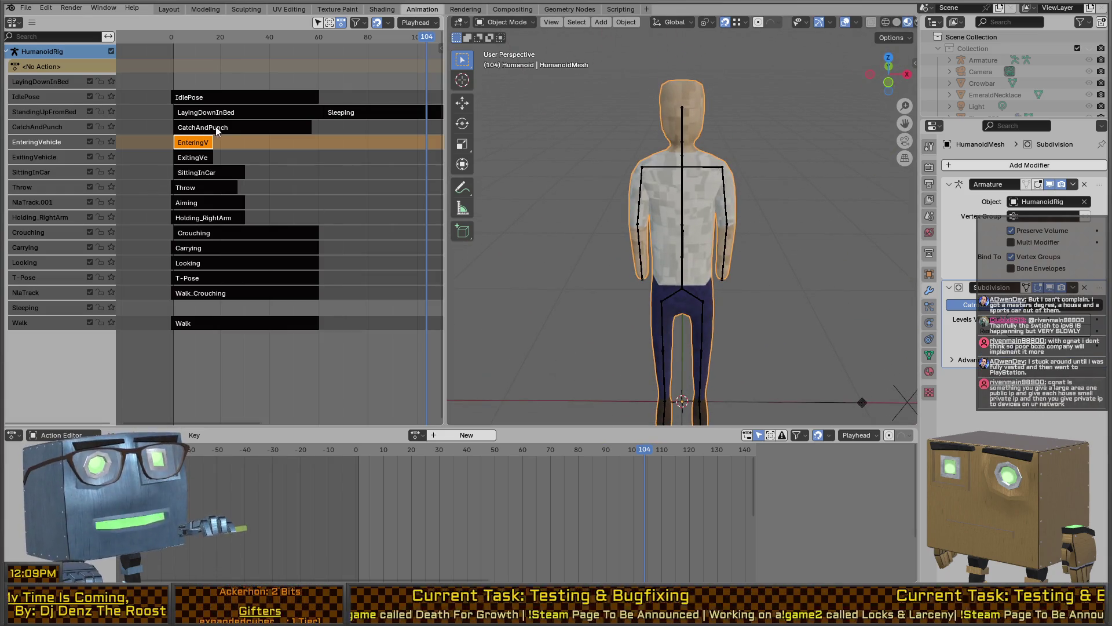
- Preview the EnteringVehicle, Sleeping and LayingDownInBed strips by tweaking each in turn
{"action": "double_click", "coordinate": [188, 141]}
{"action": "key", "text": "space"}
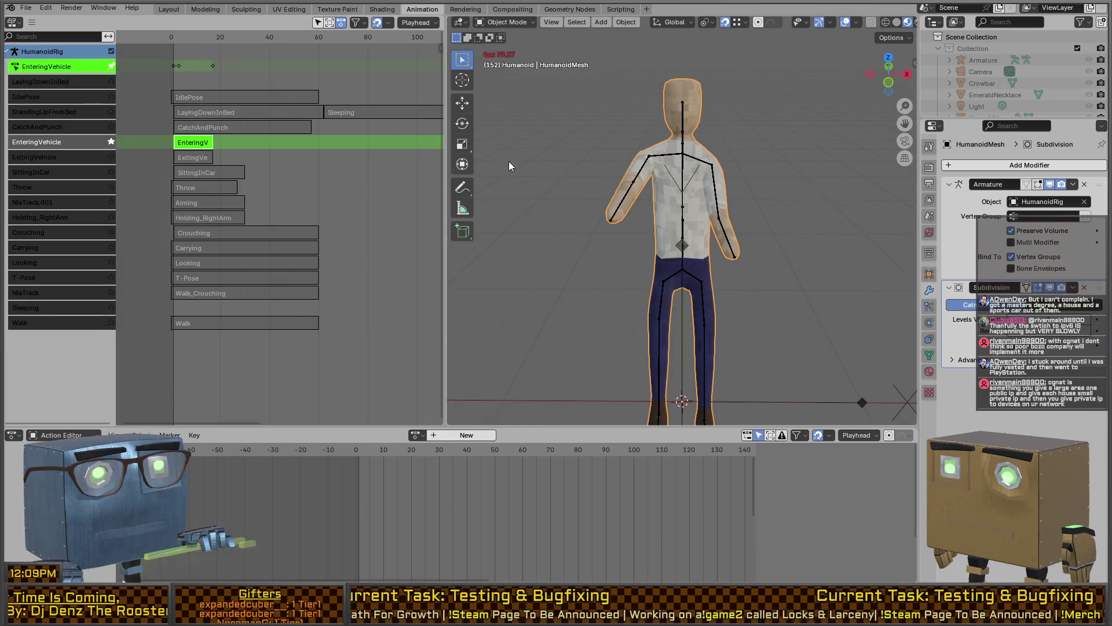
{"action": "key", "text": "Tab"}
{"action": "double_click", "coordinate": [348, 113]}
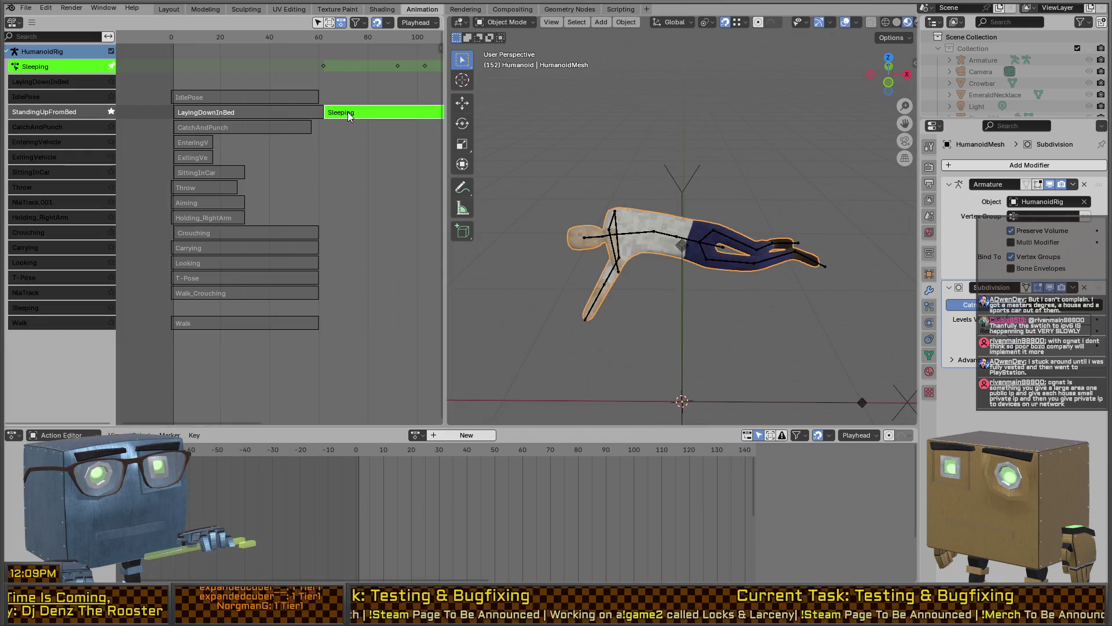
{"action": "key", "text": "Tab"}
{"action": "left_click", "coordinate": [207, 251]}
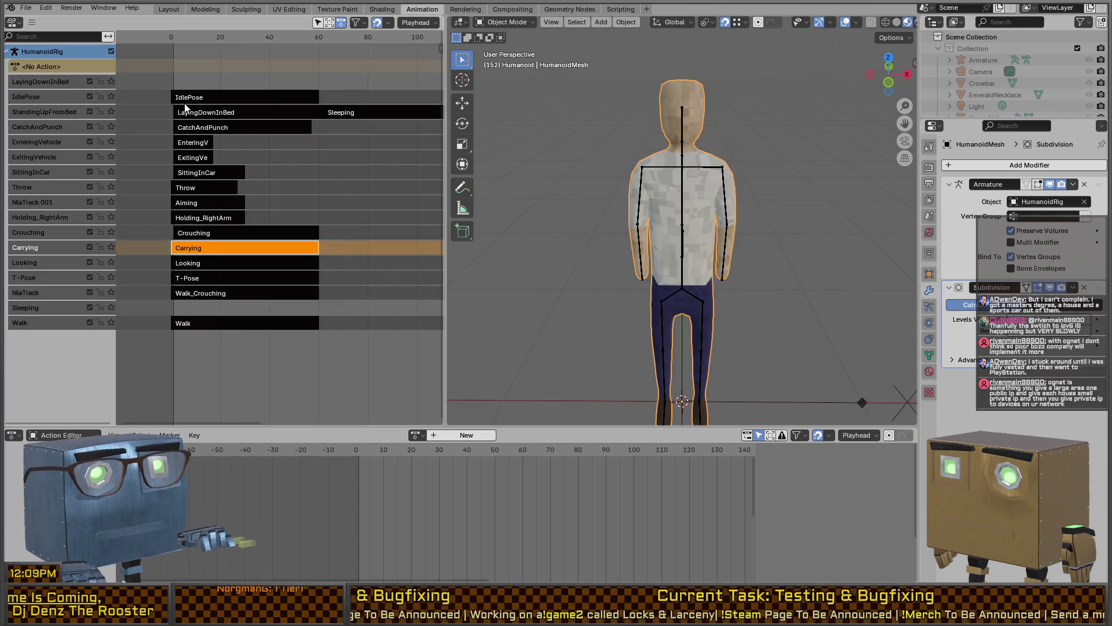
{"action": "left_click", "coordinate": [189, 110]}
{"action": "key", "text": "Tab"}
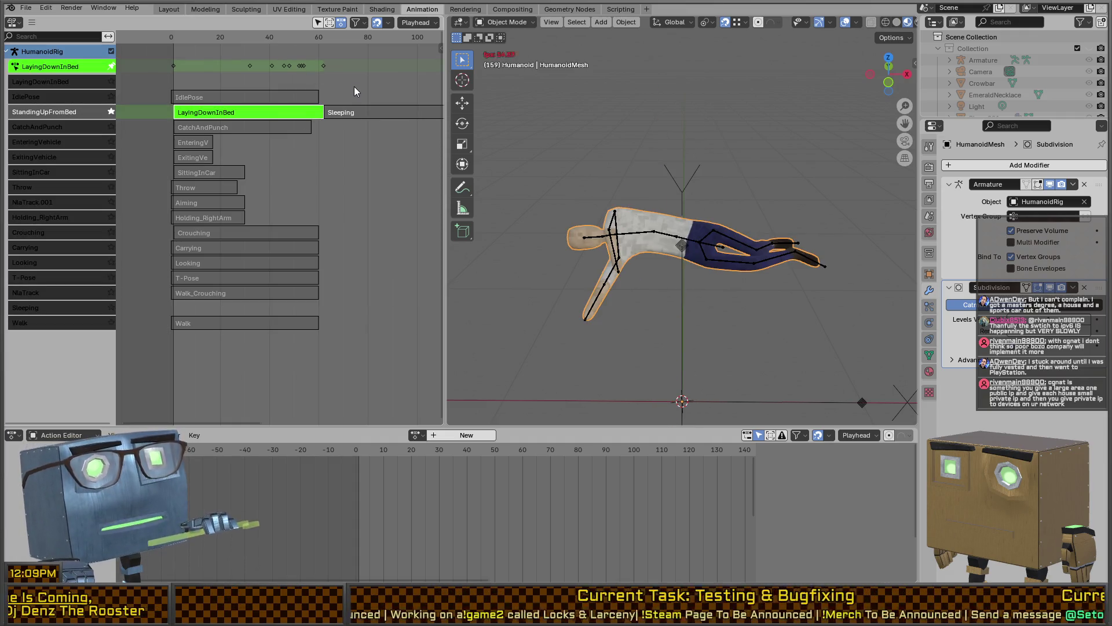
{"action": "key", "text": "Tab"}
- Solo and play the StandingUpFromBed track, then solo CatchAndPunch briefly
{"action": "left_click", "coordinate": [111, 112]}
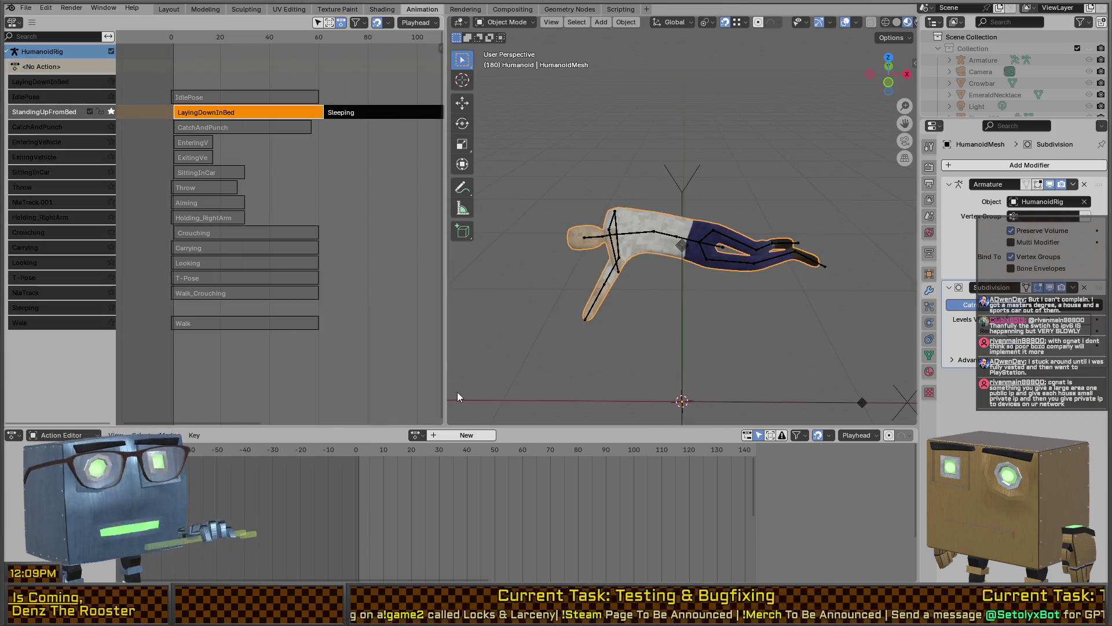
{"action": "key", "text": "space"}
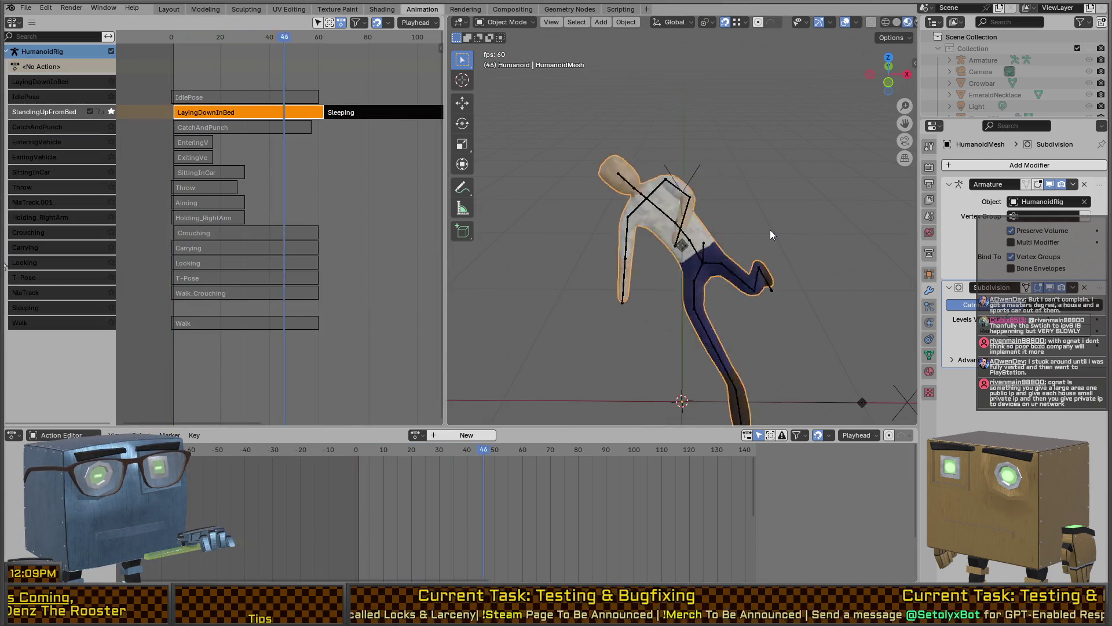
{"action": "mouse_move", "coordinate": [759, 223]}
{"action": "middle_mouse_down"}
{"action": "mouse_move", "coordinate": [616, 205]}
{"action": "mouse_move", "coordinate": [710, 209]}
{"action": "mouse_move", "coordinate": [718, 222]}
{"action": "middle_mouse_up"}
{"action": "key", "text": "space"}
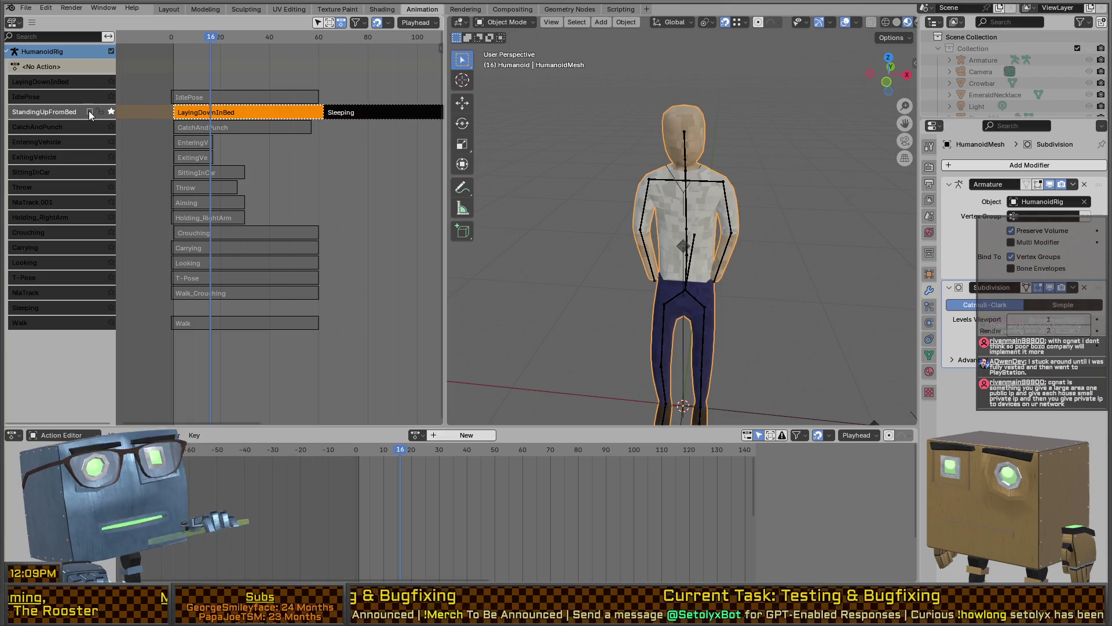
{"action": "left_click", "coordinate": [112, 112]}
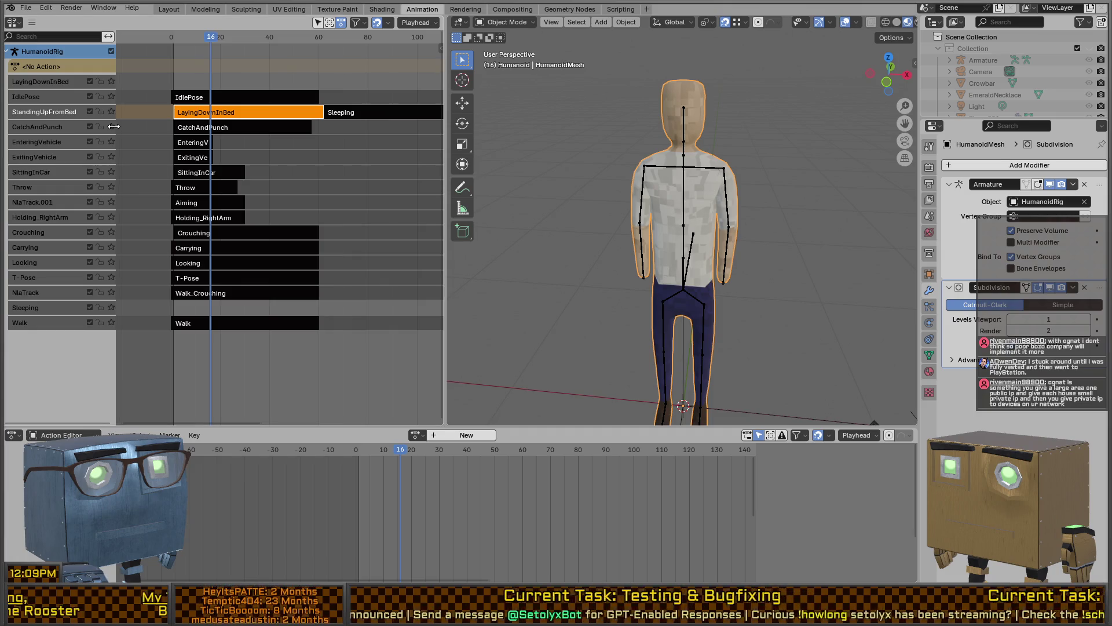
{"action": "left_click", "coordinate": [111, 126]}
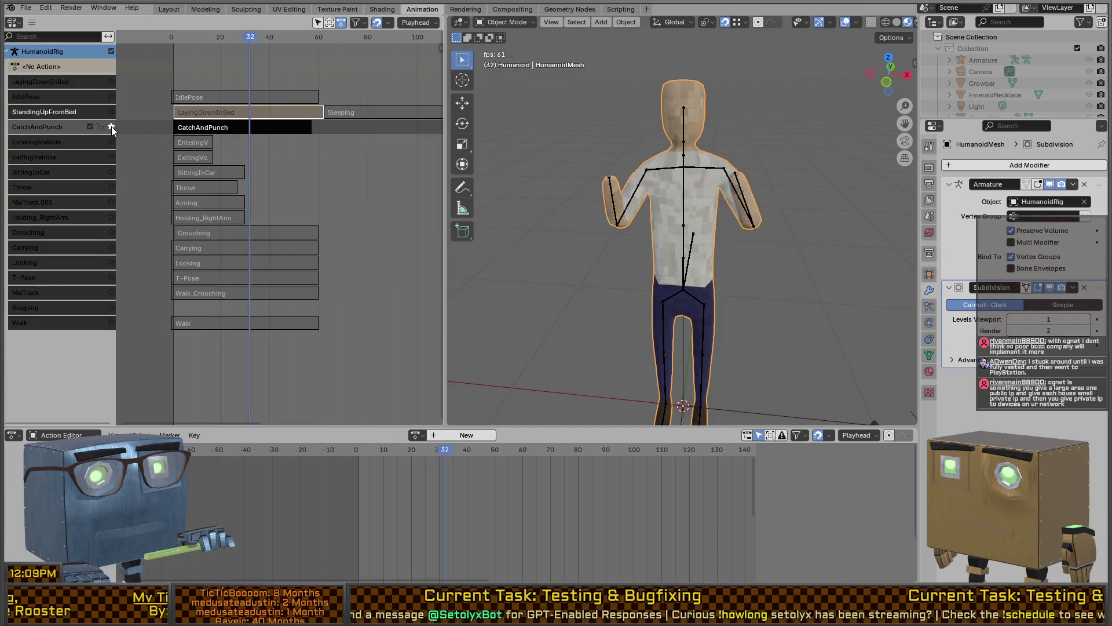
{"action": "left_click", "coordinate": [111, 127]}
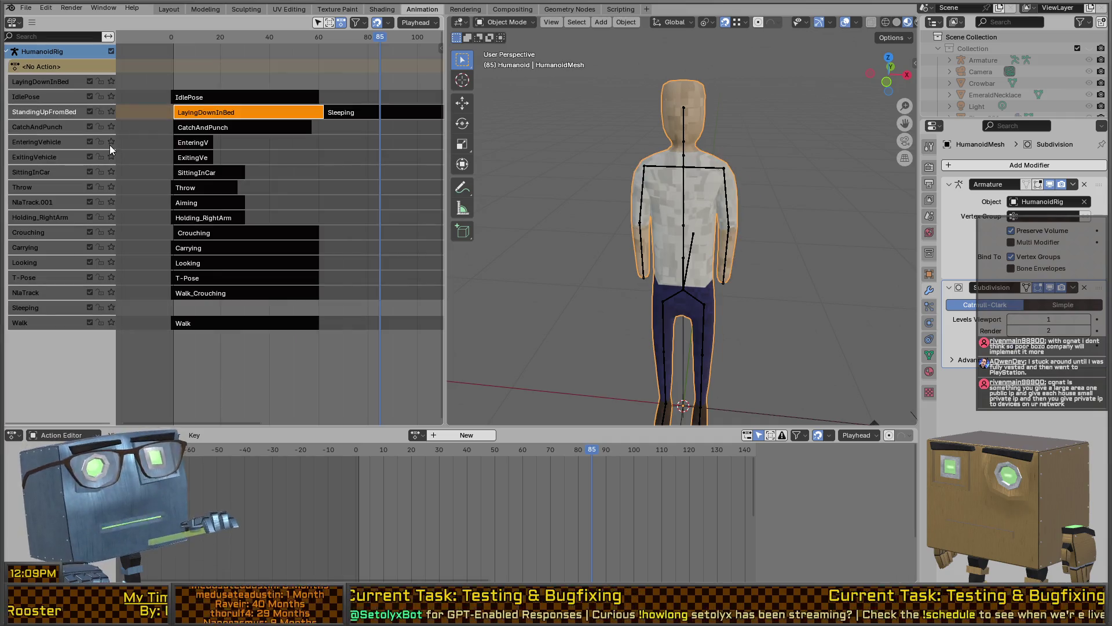
- Solo the SittingInCar, Throw, Aiming, Holding_RightArm and Crouching tracks one by one
{"action": "left_click", "coordinate": [112, 173]}
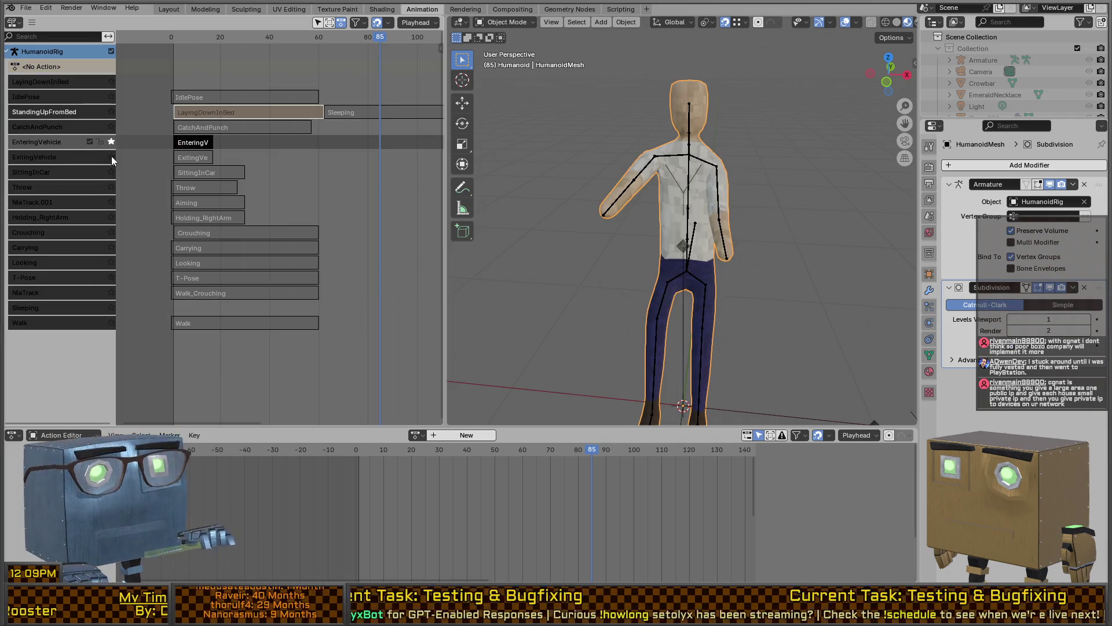
{"action": "left_click", "coordinate": [111, 189]}
{"action": "left_click", "coordinate": [112, 202]}
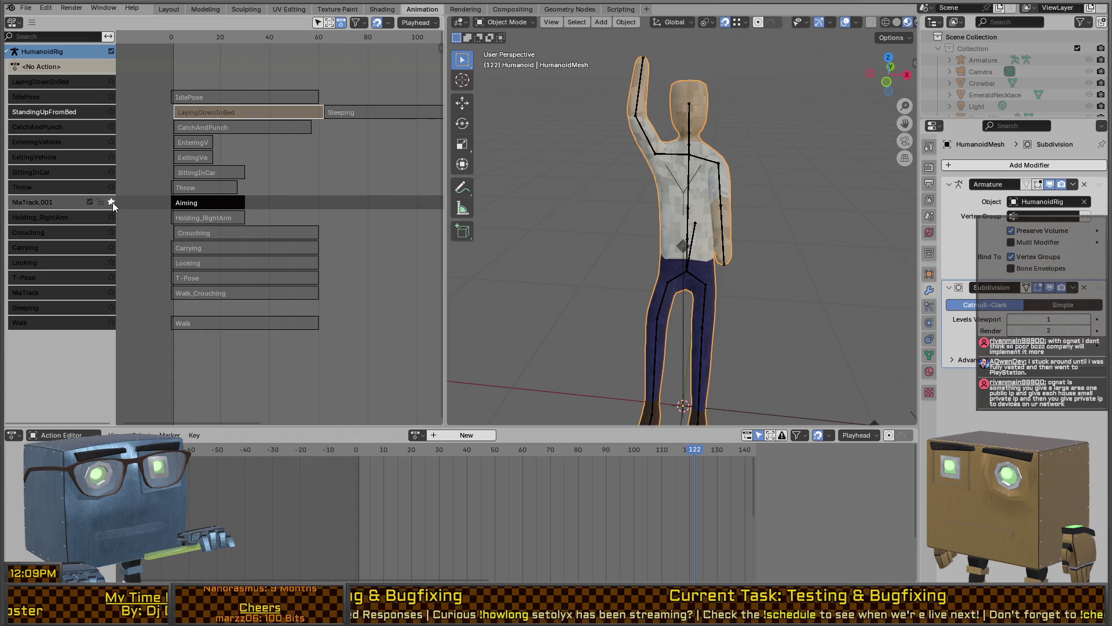
{"action": "left_click", "coordinate": [111, 217]}
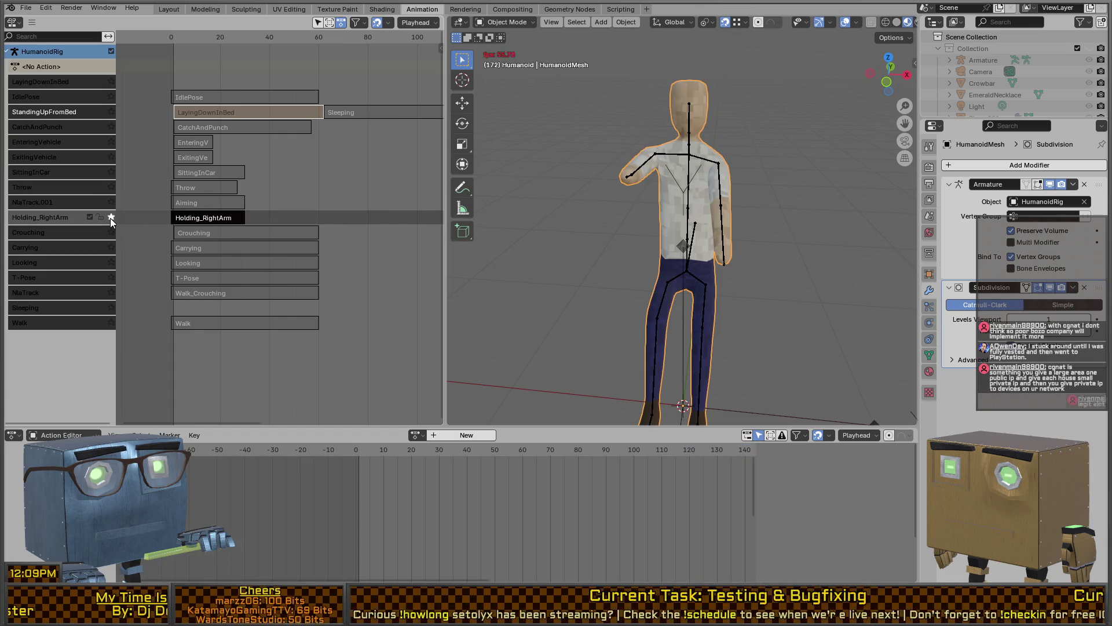
{"action": "left_click", "coordinate": [111, 232]}
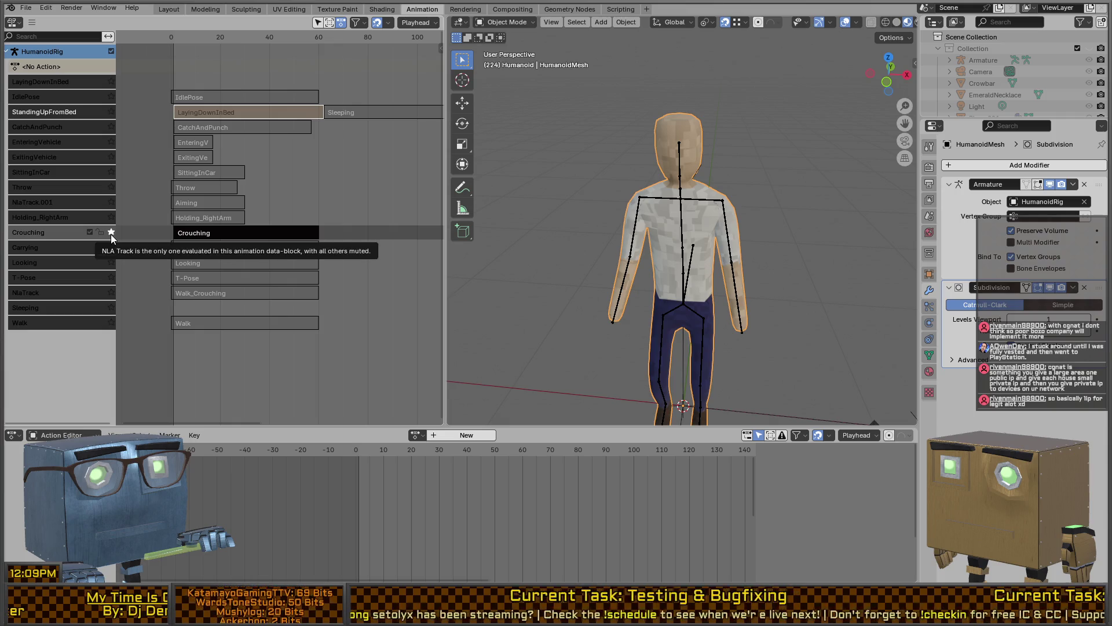
{"action": "mouse_move", "coordinate": [510, 241]}
{"action": "middle_mouse_down"}
{"action": "mouse_move", "coordinate": [807, 211]}
{"action": "mouse_move", "coordinate": [779, 249]}
{"action": "mouse_move", "coordinate": [532, 223]}
{"action": "mouse_move", "coordinate": [717, 213]}
{"action": "mouse_move", "coordinate": [688, 255]}
{"action": "mouse_move", "coordinate": [712, 221]}
{"action": "mouse_move", "coordinate": [527, 208]}
{"action": "mouse_move", "coordinate": [726, 256]}
{"action": "mouse_move", "coordinate": [697, 186]}
{"action": "mouse_move", "coordinate": [670, 210]}
{"action": "mouse_move", "coordinate": [632, 212]}
{"action": "middle_mouse_up"}
{"action": "scroll", "coordinate": [678, 224], "scroll_direction": "up", "scroll_amount": 5}
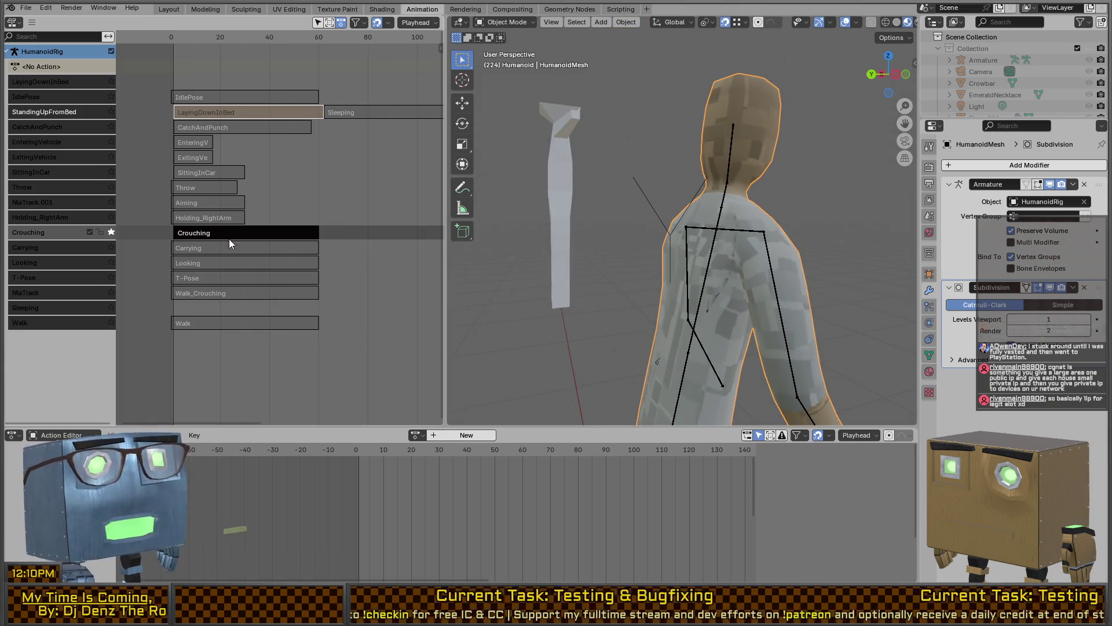
- Preview the Carrying, Looking, T-Pose and Walk_Crouching strips on the character
{"action": "left_click", "coordinate": [226, 247]}
{"action": "key", "text": "Tab"}
{"action": "key", "text": "Tab"}
{"action": "left_click", "coordinate": [221, 262]}
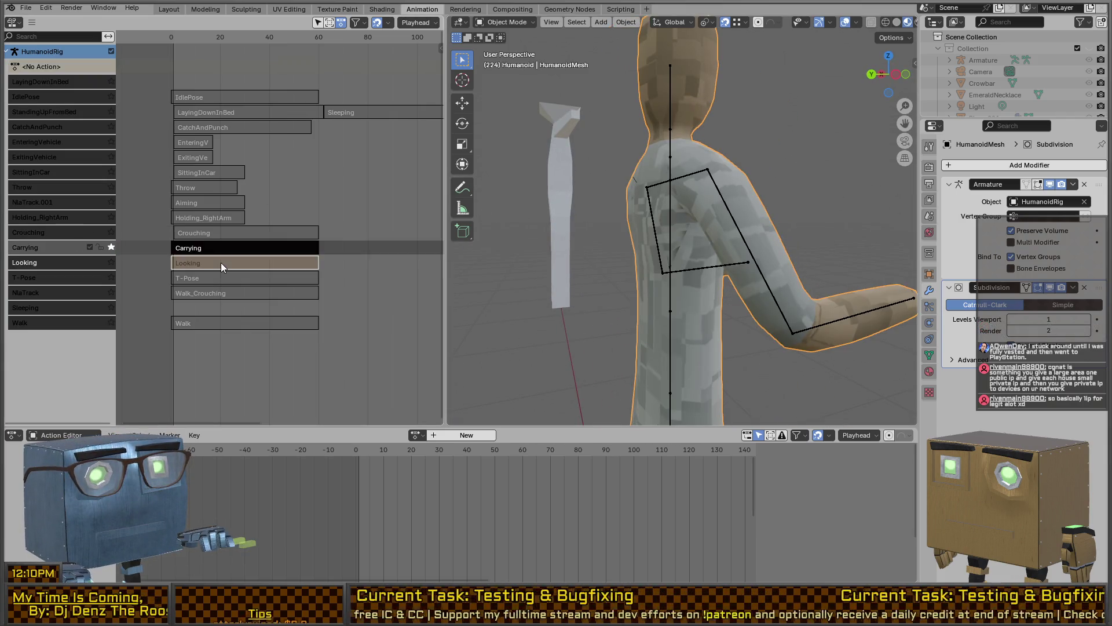
{"action": "key", "text": "Tab"}
{"action": "key", "text": "Tab"}
{"action": "left_click", "coordinate": [227, 278]}
{"action": "key", "text": "Tab"}
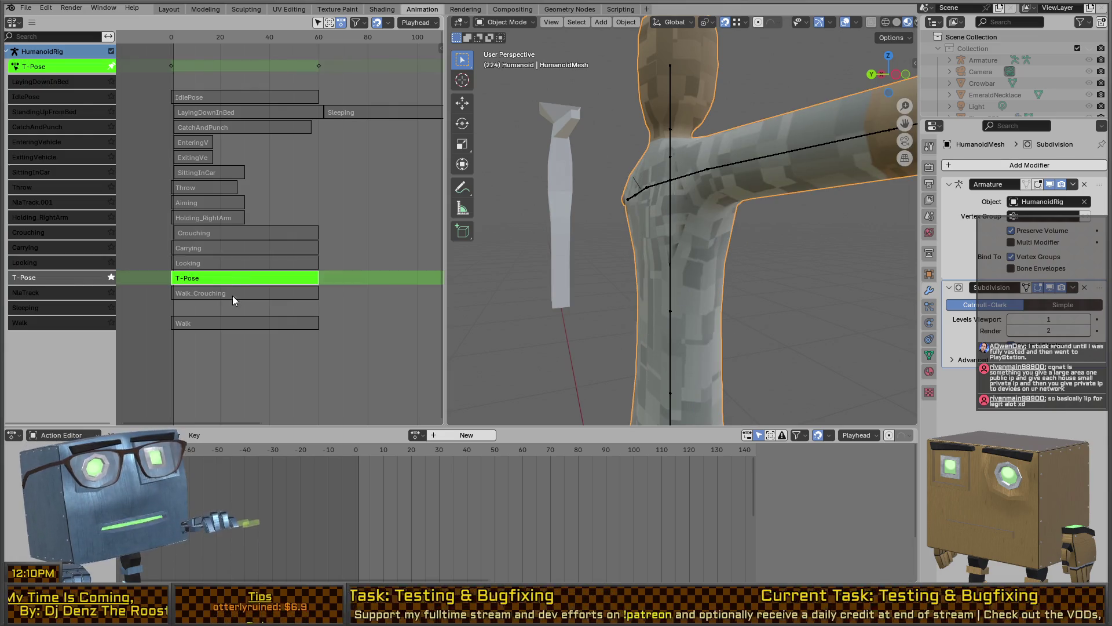
{"action": "key", "text": "Tab"}
{"action": "left_click", "coordinate": [236, 291]}
{"action": "key", "text": "Tab"}
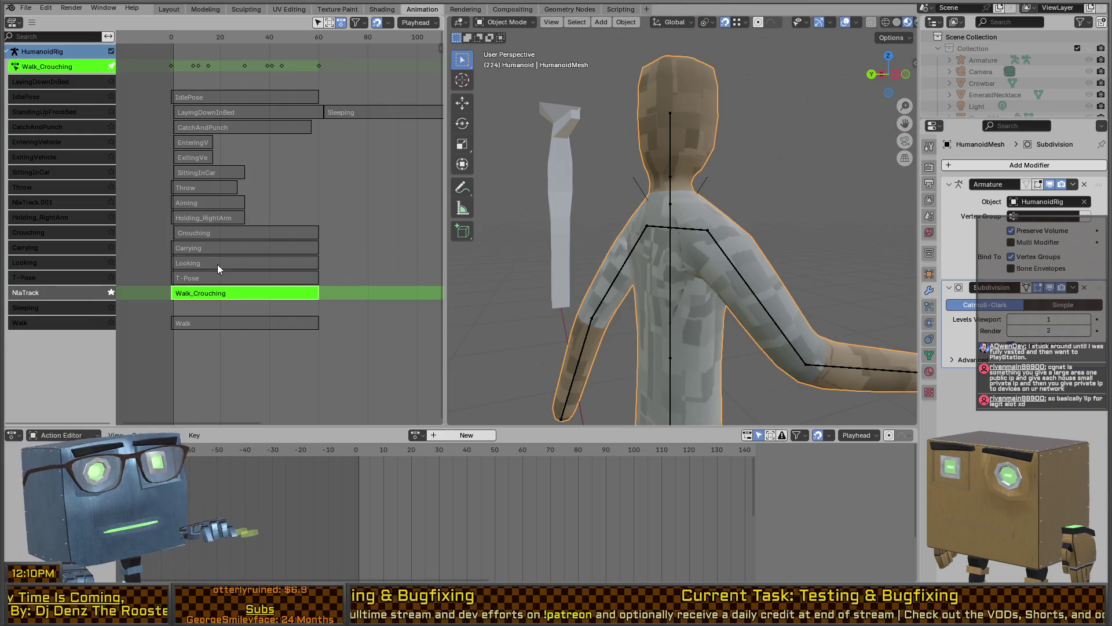
- Preview the Crouching, Throw and LayingDownInBed strips, ending on IdlePose
{"action": "key", "text": "Tab"}
{"action": "left_click", "coordinate": [218, 231]}
{"action": "key", "text": "Tab"}
{"action": "key", "text": "Tab"}
{"action": "left_click", "coordinate": [205, 182]}
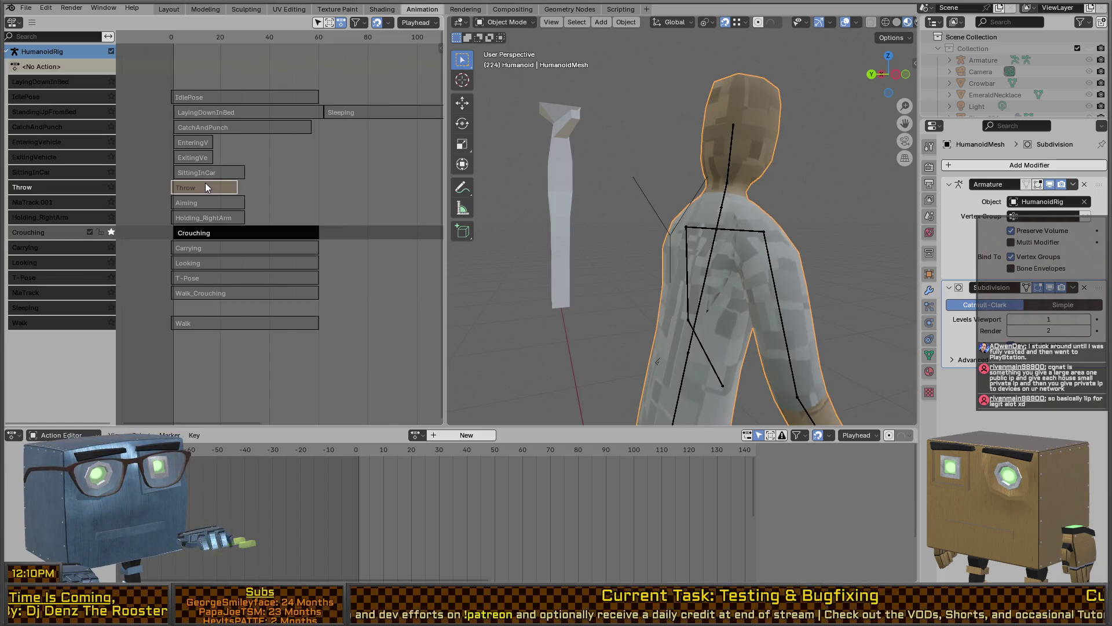
{"action": "key", "text": "Tab"}
{"action": "key", "text": "Tab"}
{"action": "left_click", "coordinate": [208, 114]}
{"action": "key", "text": "Tab"}
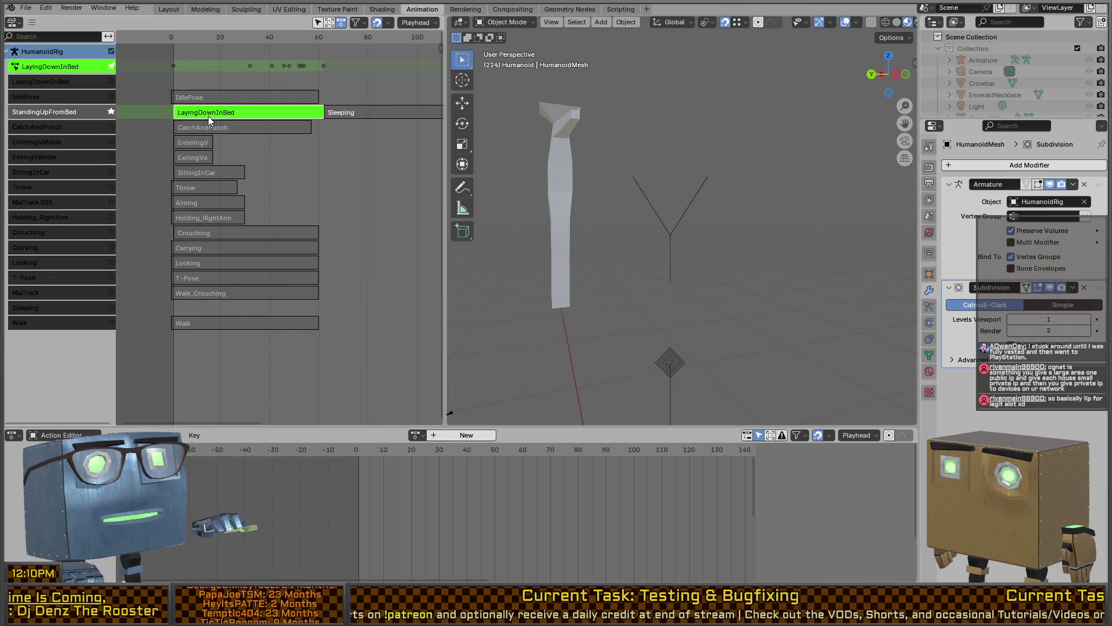
{"action": "key", "text": "Tab"}
{"action": "left_click", "coordinate": [223, 97]}
{"action": "key", "text": "Tab"}
- Disable the Subdivision modifier in the viewport and put the rig in Pose Mode
{"action": "middle_click_drag", "start_coordinate": [840, 226], "coordinate": [707, 226]}
{"action": "scroll", "coordinate": [819, 224], "scroll_direction": "down", "scroll_amount": 4}
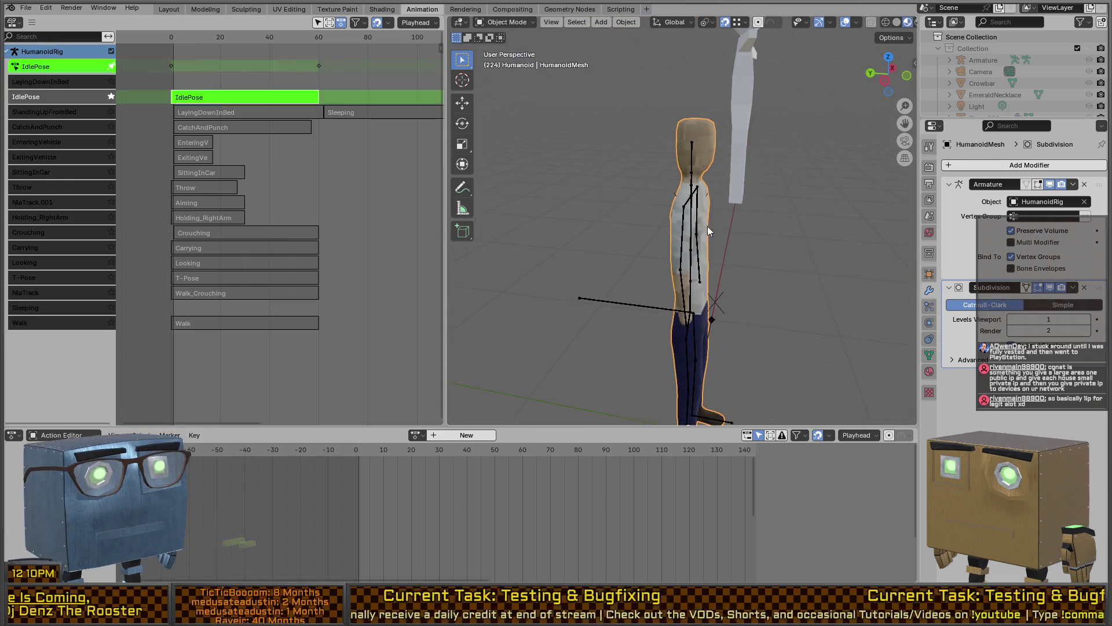
{"action": "left_click", "coordinate": [1050, 287]}
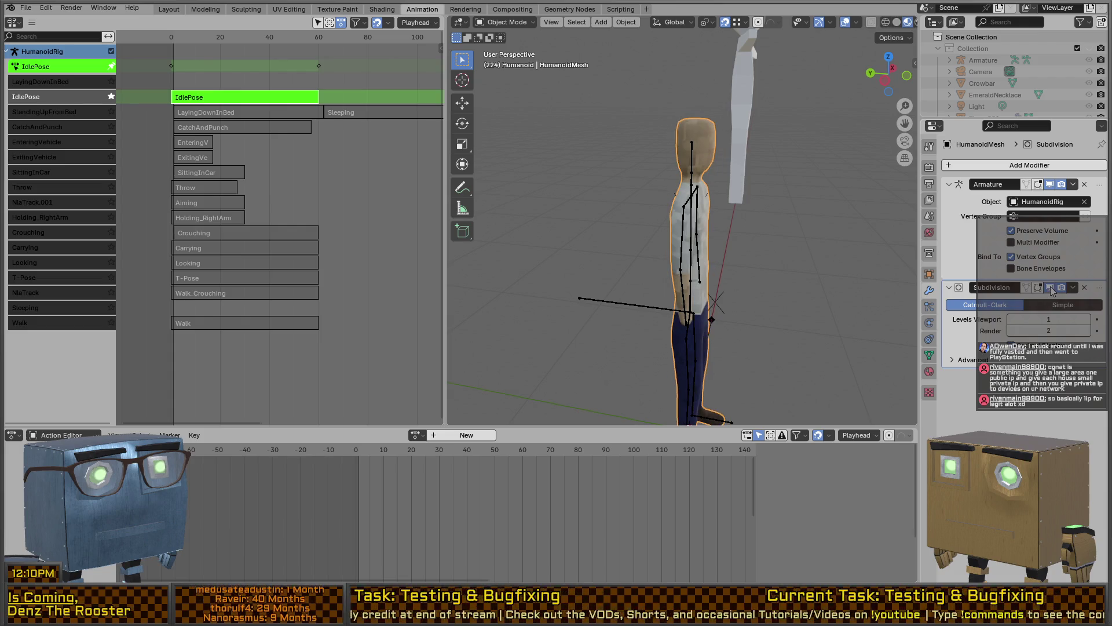
{"action": "mouse_move", "coordinate": [637, 221]}
{"action": "middle_mouse_down"}
{"action": "mouse_move", "coordinate": [565, 214]}
{"action": "mouse_move", "coordinate": [731, 231]}
{"action": "mouse_move", "coordinate": [704, 256]}
{"action": "mouse_move", "coordinate": [697, 201]}
{"action": "middle_mouse_up"}
{"action": "scroll", "coordinate": [721, 235], "scroll_direction": "up", "scroll_amount": 3}
{"action": "scroll", "coordinate": [720, 231], "scroll_direction": "down", "scroll_amount": 3}
{"action": "left_click", "coordinate": [643, 213]}
{"action": "key", "text": "ctrl+Tab"}
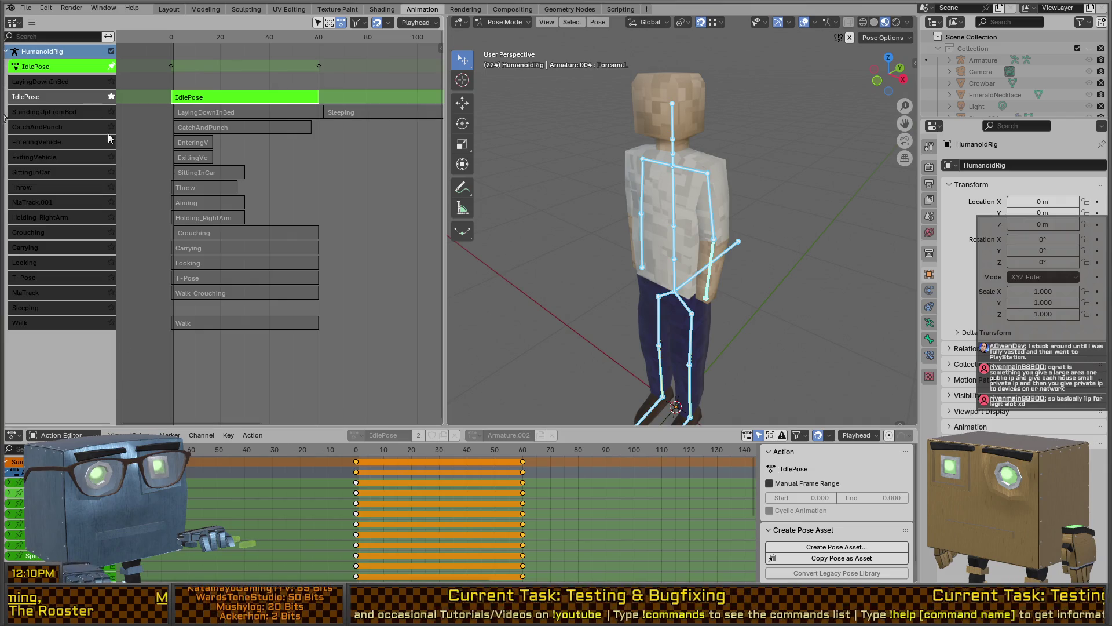
- Return to frame 0, select the humanoid mesh and enter Edit Mode on a chest face
{"action": "key", "text": "shift+Left"}
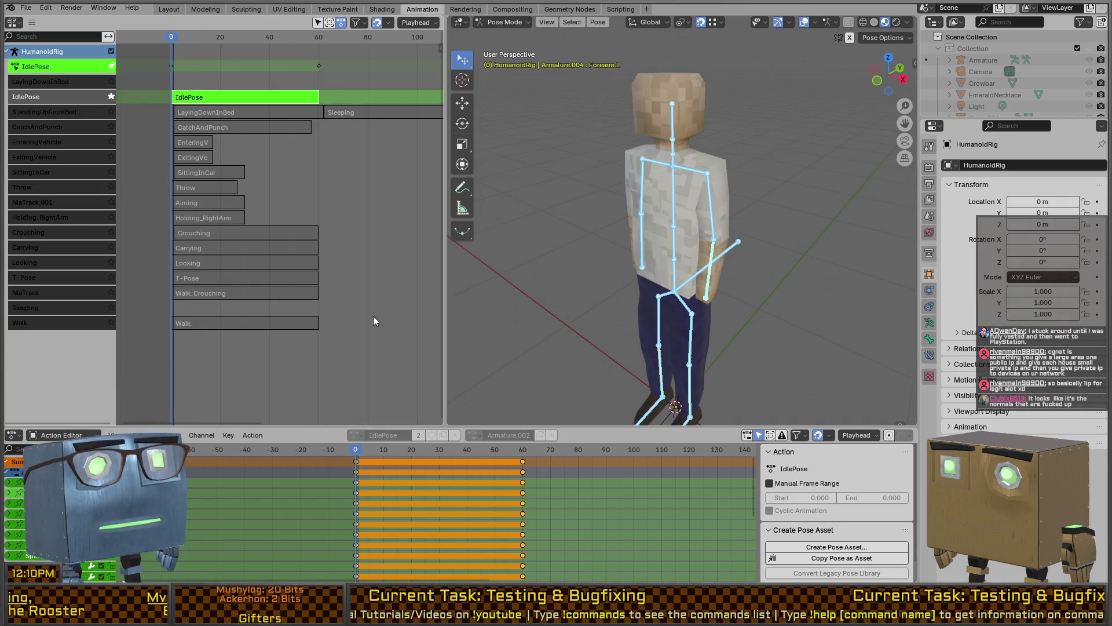
{"action": "mouse_move", "coordinate": [594, 197]}
{"action": "middle_mouse_down"}
{"action": "mouse_move", "coordinate": [752, 188]}
{"action": "mouse_move", "coordinate": [582, 173]}
{"action": "middle_mouse_up"}
{"action": "scroll", "coordinate": [582, 170], "scroll_direction": "up", "scroll_amount": 5}
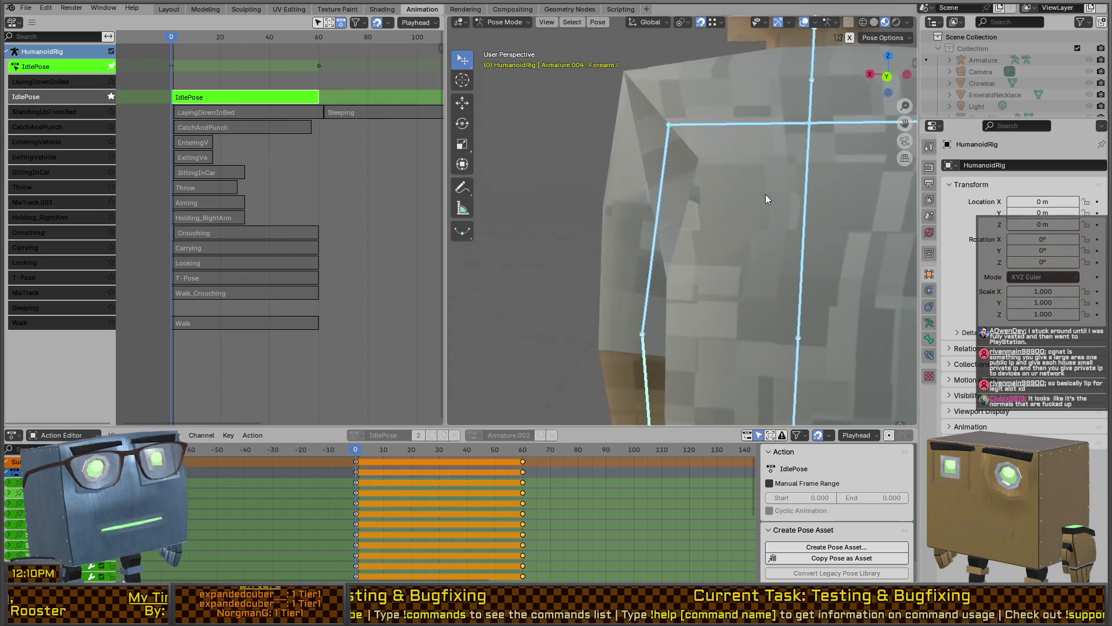
{"action": "scroll", "coordinate": [720, 197], "scroll_direction": "down", "scroll_amount": 3}
{"action": "key", "text": "ctrl+Tab"}
{"action": "left_click", "coordinate": [681, 191]}
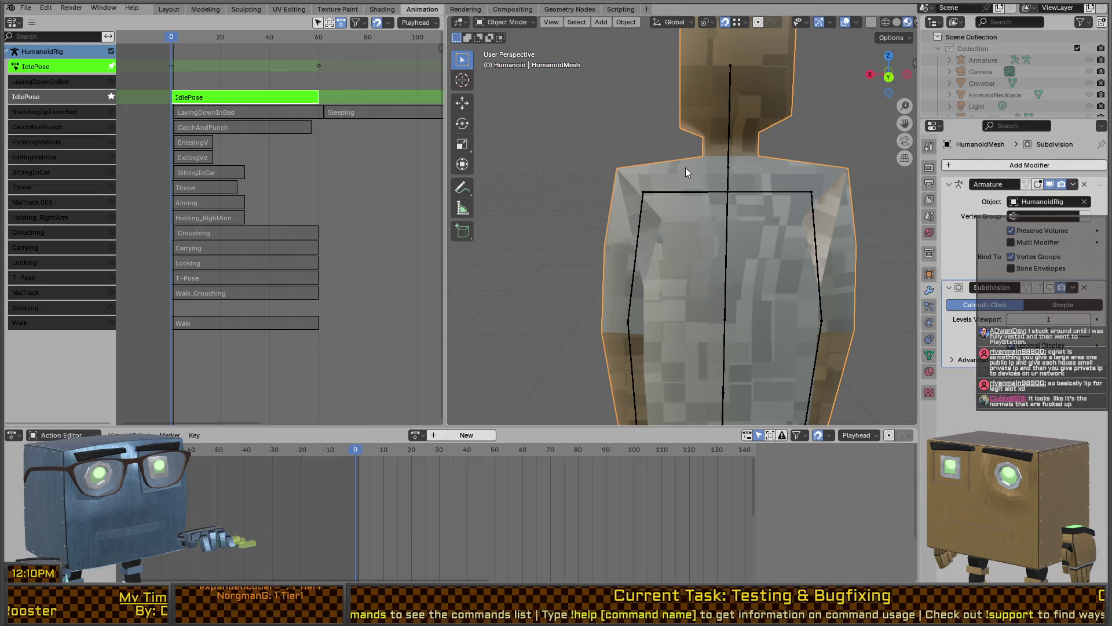
{"action": "key", "text": "Tab"}
{"action": "scroll", "coordinate": [712, 188], "scroll_direction": "up", "scroll_amount": 2}
{"action": "left_click", "coordinate": [712, 189]}
{"action": "mouse_move", "coordinate": [712, 188]}
{"action": "middle_mouse_down"}
{"action": "mouse_move", "coordinate": [687, 178]}
{"action": "mouse_move", "coordinate": [695, 183]}
{"action": "middle_mouse_up"}
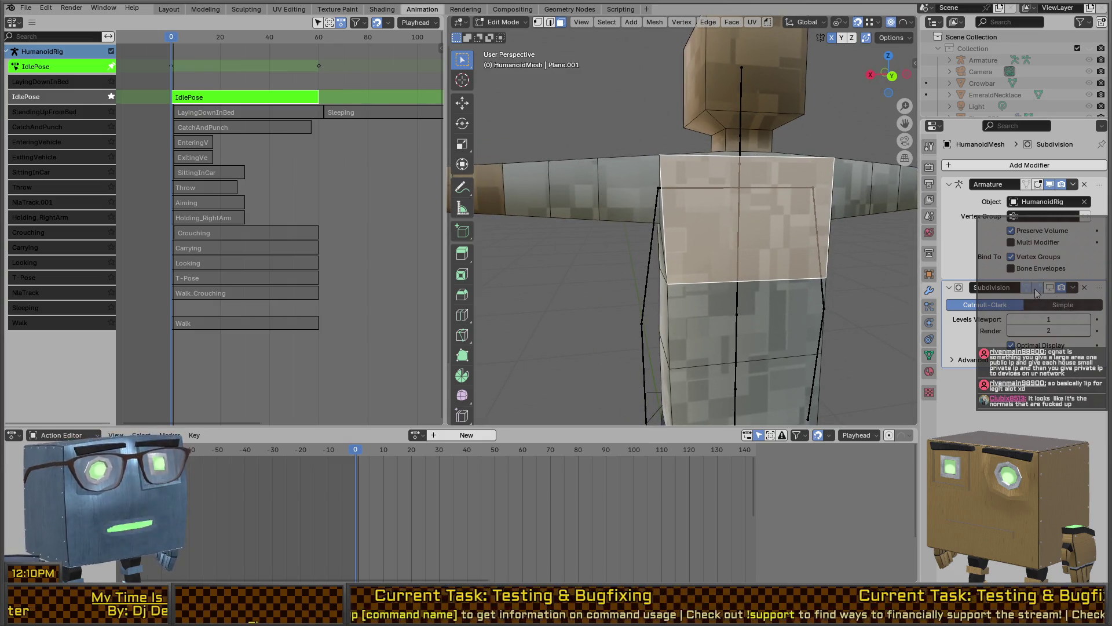
- Toggle the Subdivision modifier's viewport and cage display, then delete the Subdivision modifier
{"action": "left_click", "coordinate": [1050, 288]}
{"action": "mouse_move", "coordinate": [653, 223]}
{"action": "middle_mouse_down"}
{"action": "mouse_move", "coordinate": [626, 200]}
{"action": "mouse_move", "coordinate": [651, 192]}
{"action": "mouse_move", "coordinate": [695, 229]}
{"action": "mouse_move", "coordinate": [579, 173]}
{"action": "middle_mouse_up"}
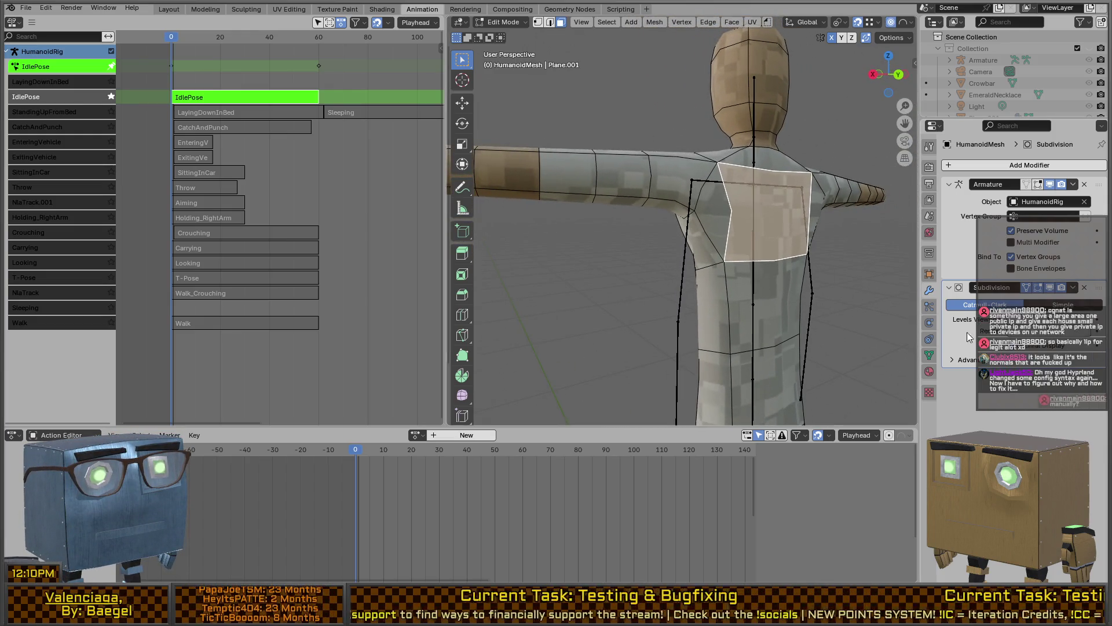
{"action": "left_click", "coordinate": [1027, 288]}
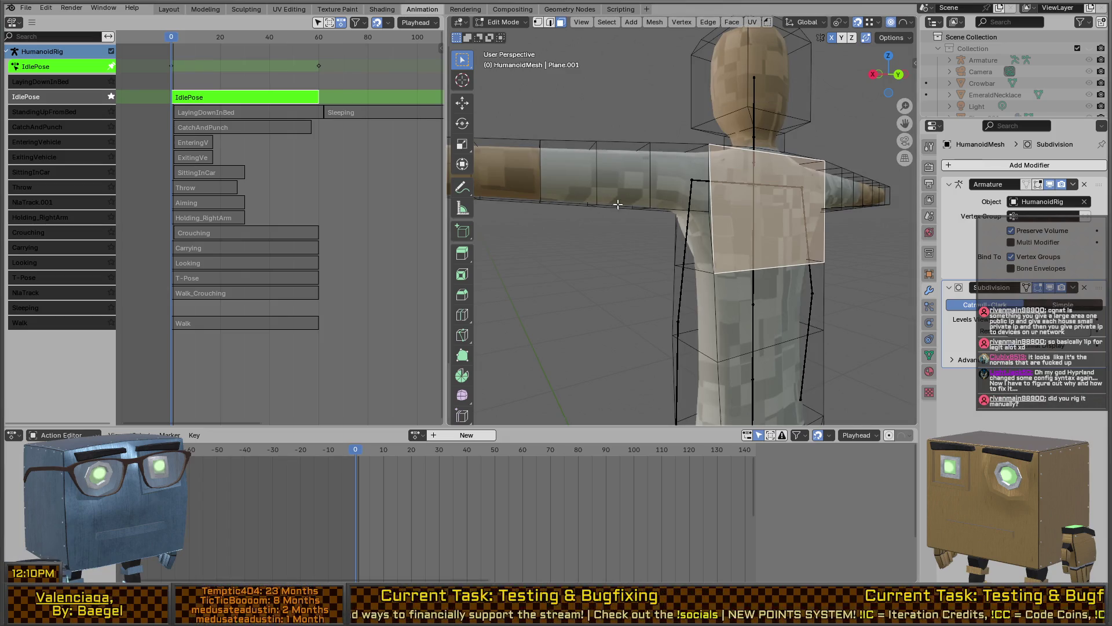
{"action": "middle_click_drag", "start_coordinate": [864, 263], "coordinate": [839, 270]}
{"action": "left_click", "coordinate": [1083, 288]}
{"action": "mouse_move", "coordinate": [811, 226]}
{"action": "middle_mouse_down"}
{"action": "mouse_move", "coordinate": [736, 220]}
{"action": "mouse_move", "coordinate": [748, 225]}
{"action": "middle_mouse_up"}
- Return to Object Mode, switch between Solid and Material Preview shading, and select the armature
{"action": "key", "text": "Tab"}
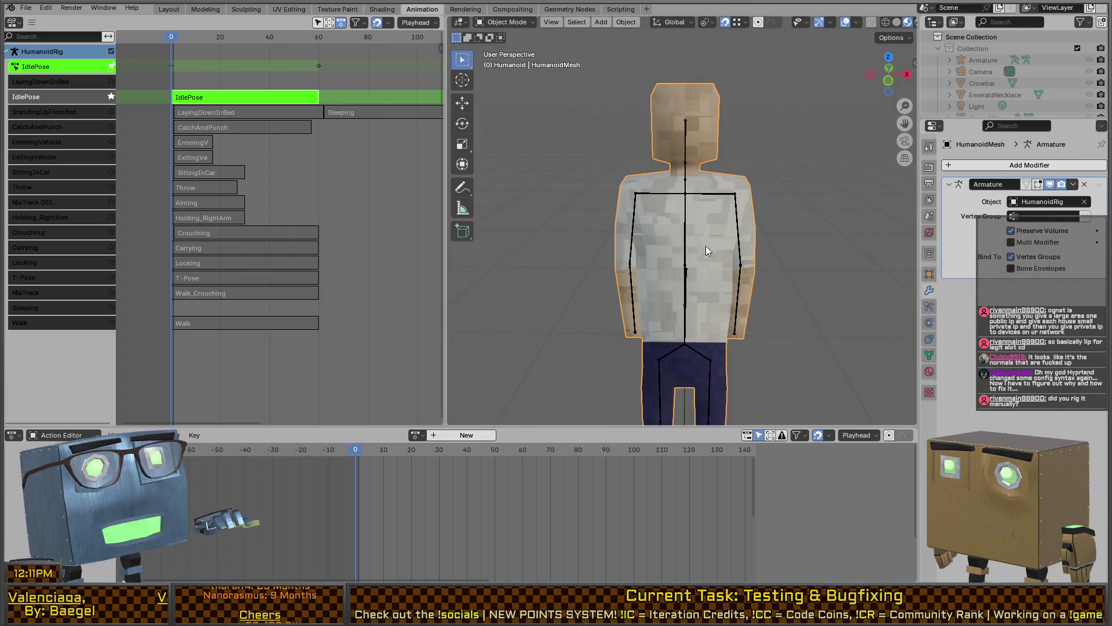
{"action": "key", "text": "z"}
{"action": "left_click", "coordinate": [741, 217]}
{"action": "key", "text": "z"}
{"action": "left_click", "coordinate": [756, 324]}
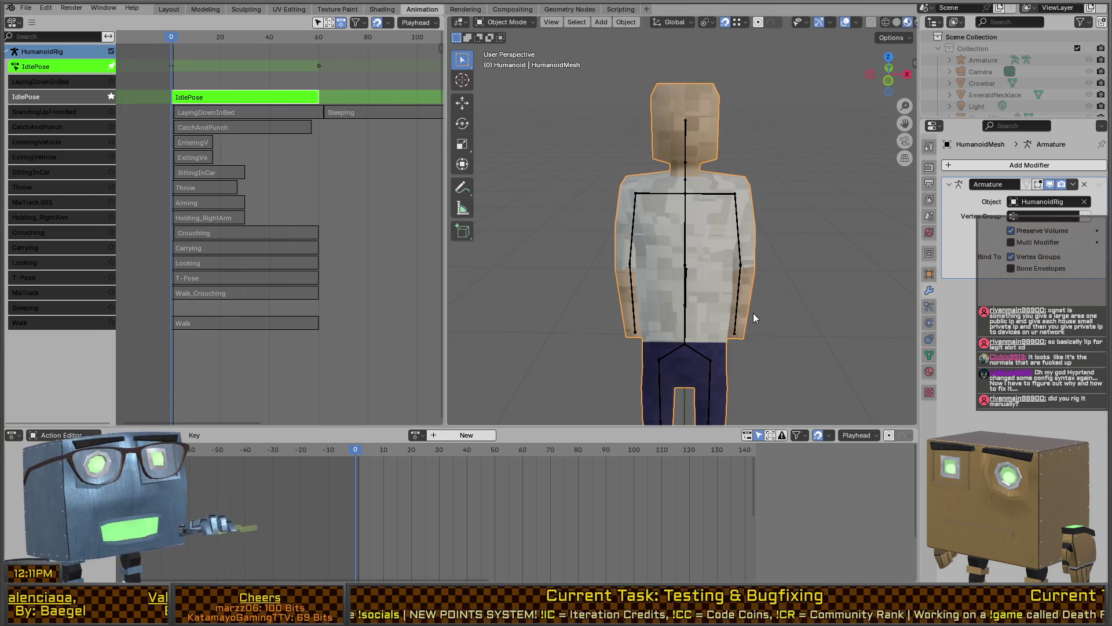
{"action": "left_click", "coordinate": [716, 195]}
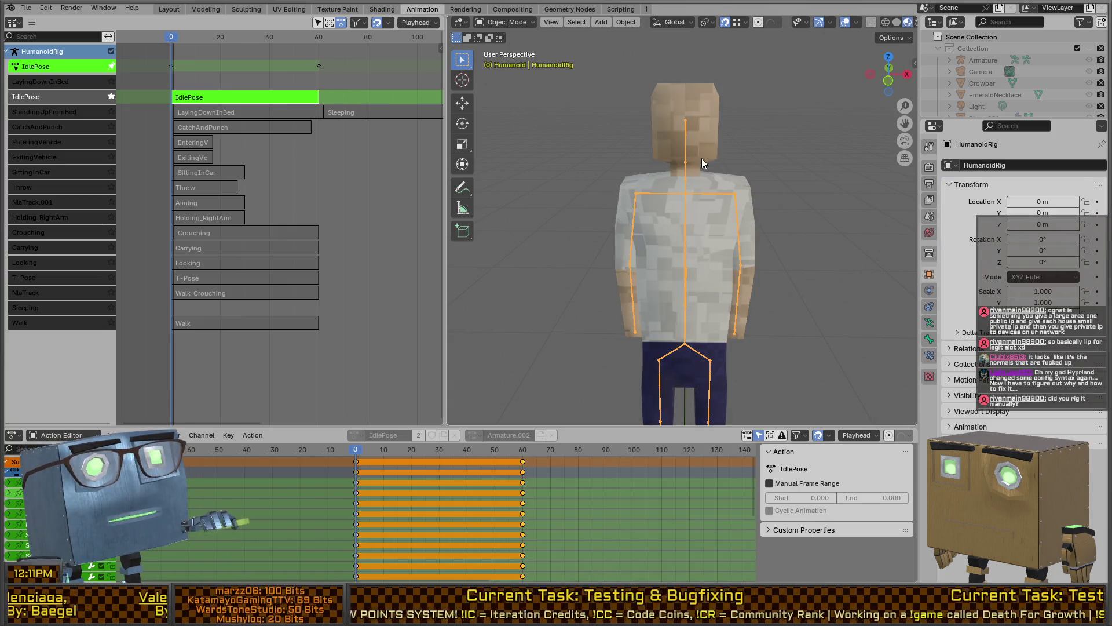
- Parent HumanoidMesh to HumanoidRig with Armature Deform, then reselect the mesh with the rig posing
{"action": "left_click", "coordinate": [713, 185]}
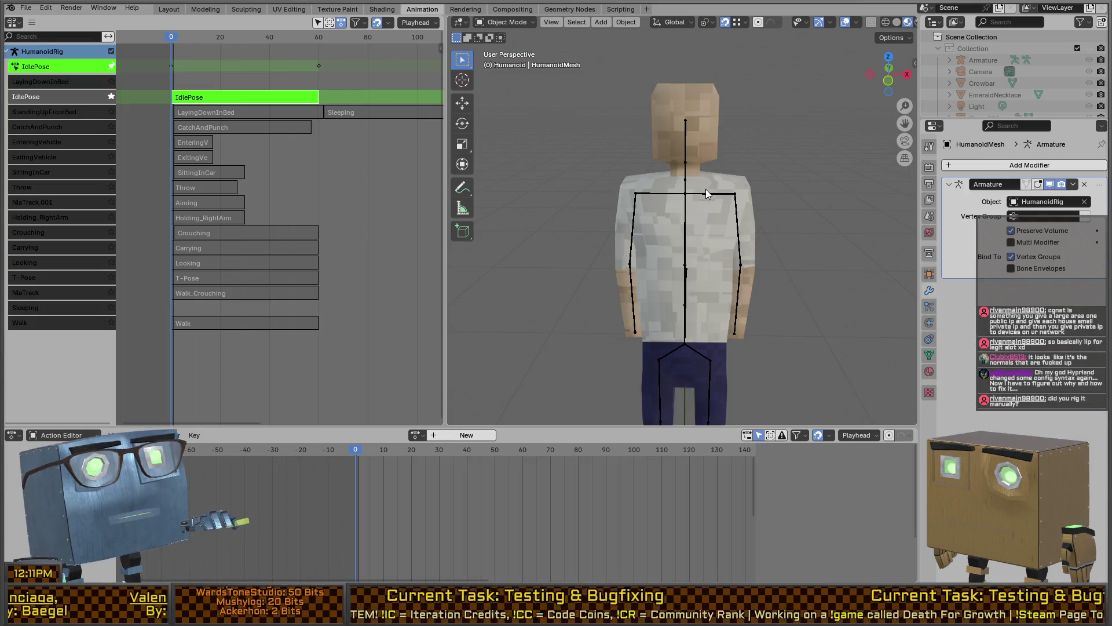
{"action": "left_click", "coordinate": [714, 176]}
{"action": "left_click", "coordinate": [693, 194]}
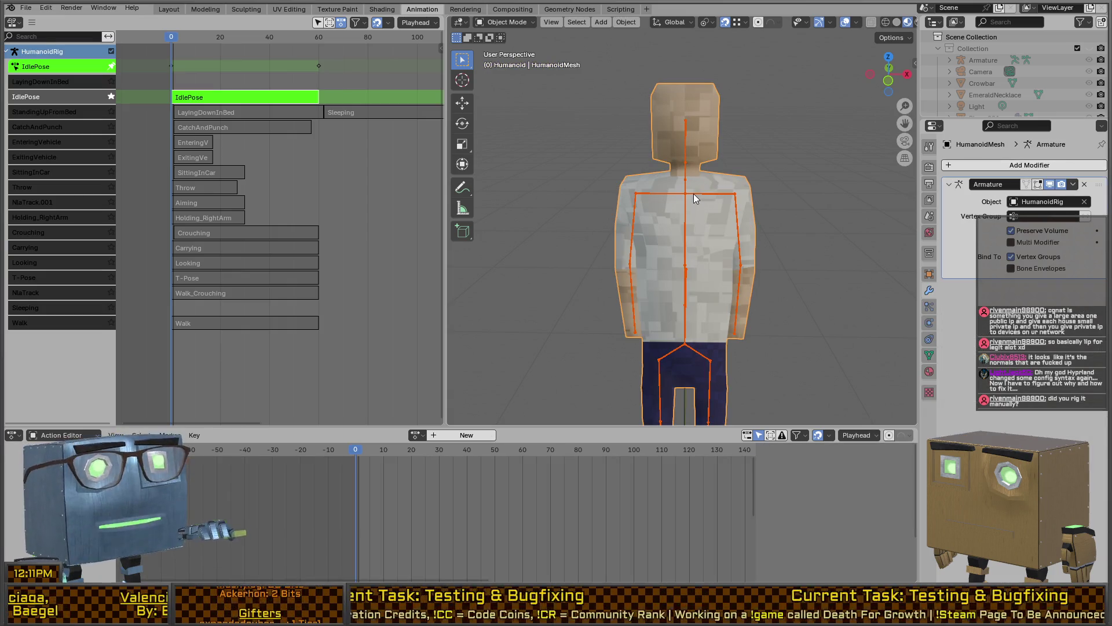
{"action": "left_click", "coordinate": [693, 194], "text": "shift"}
{"action": "key", "text": "ctrl+p"}
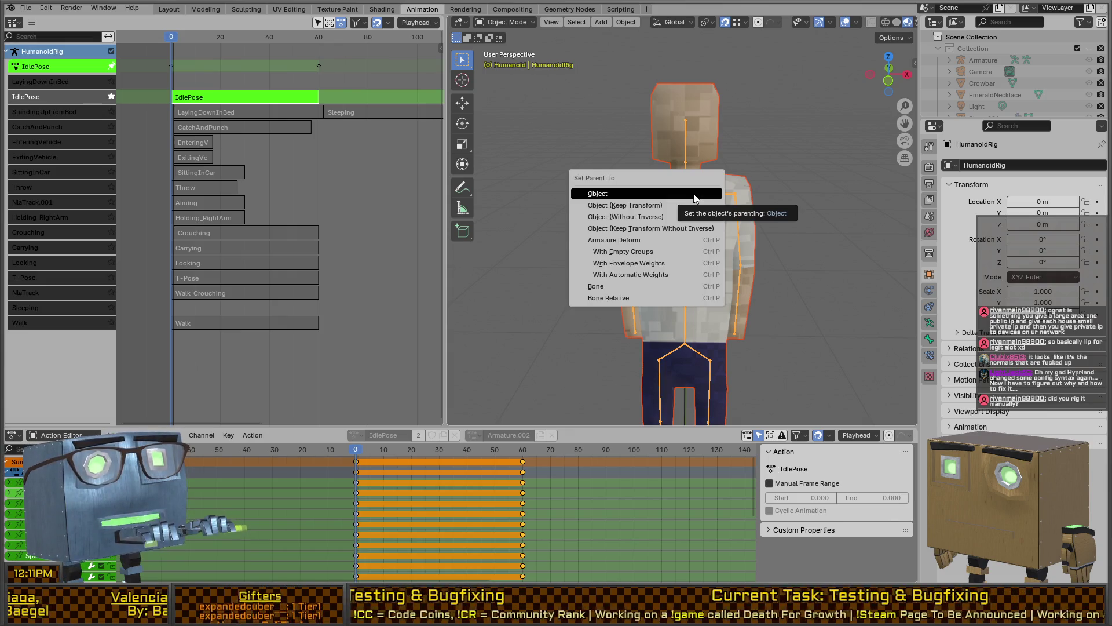
{"action": "left_click", "coordinate": [669, 264]}
{"action": "key", "text": "ctrl+Tab"}
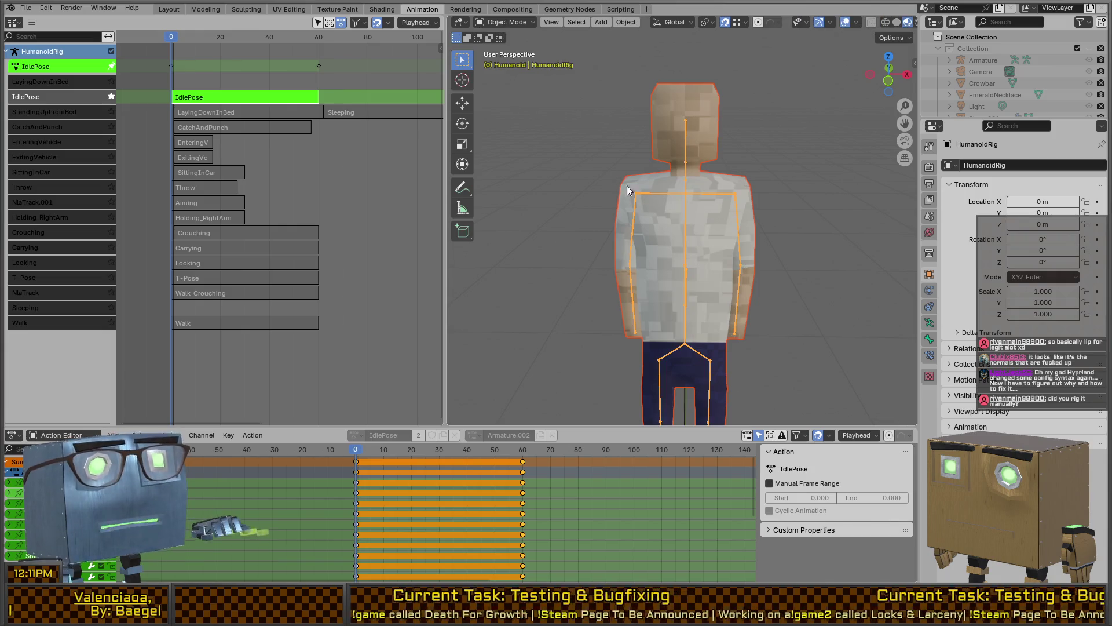
{"action": "left_click", "coordinate": [645, 183], "text": "shift"}
- In Weight Paint, view the Forearm.L, Forearm.R, Bicep.R, Bicep.L and Shoulder.L bone weights
{"action": "key", "text": "ctrl+Tab"}
{"action": "scroll", "coordinate": [607, 150], "scroll_direction": "down", "scroll_amount": 3}
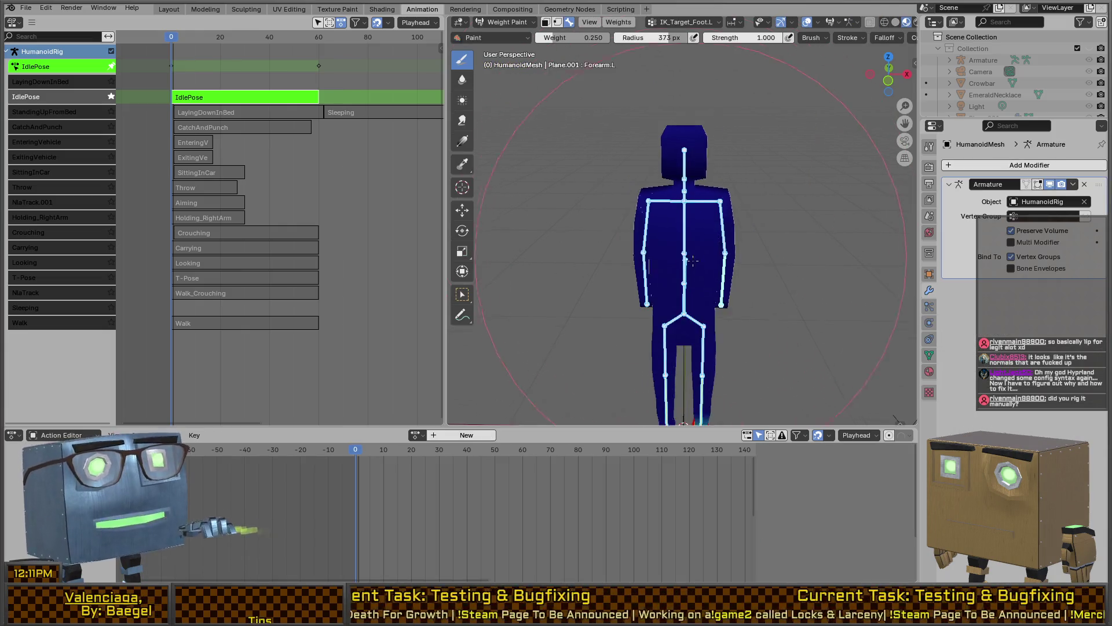
{"action": "mouse_move", "coordinate": [608, 156]}
{"action": "middle_mouse_down"}
{"action": "mouse_move", "coordinate": [655, 319]}
{"action": "mouse_move", "coordinate": [657, 306]}
{"action": "middle_mouse_up"}
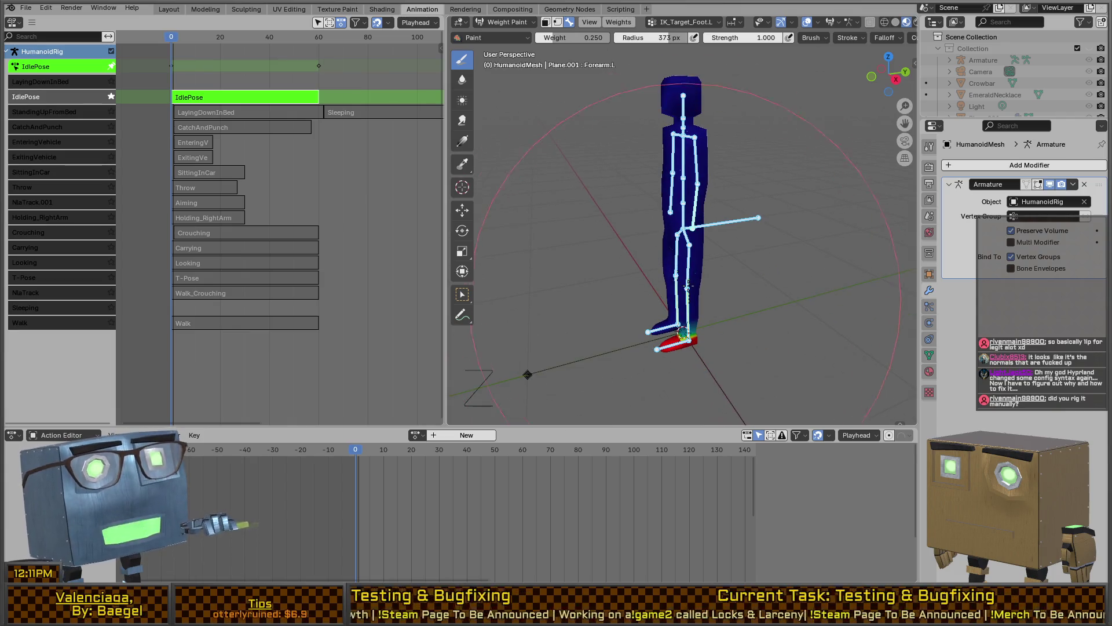
{"action": "left_click", "coordinate": [658, 186], "text": "ctrl"}
{"action": "middle_click_drag", "start_coordinate": [657, 186], "coordinate": [665, 186]}
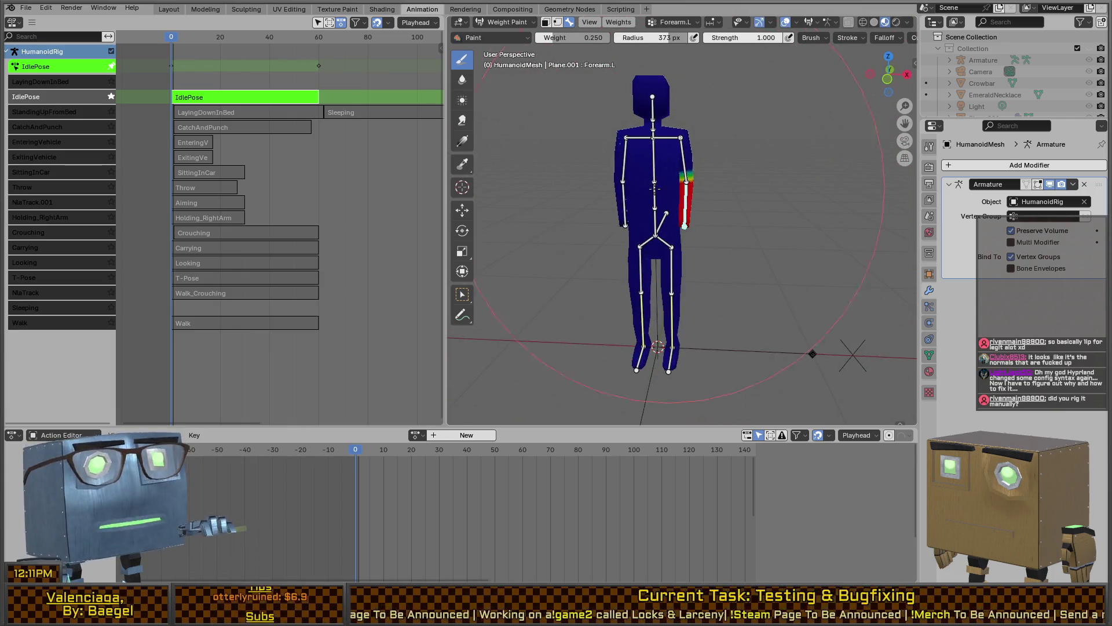
{"action": "left_click", "coordinate": [620, 195], "text": "ctrl"}
{"action": "left_click", "coordinate": [624, 151], "text": "ctrl"}
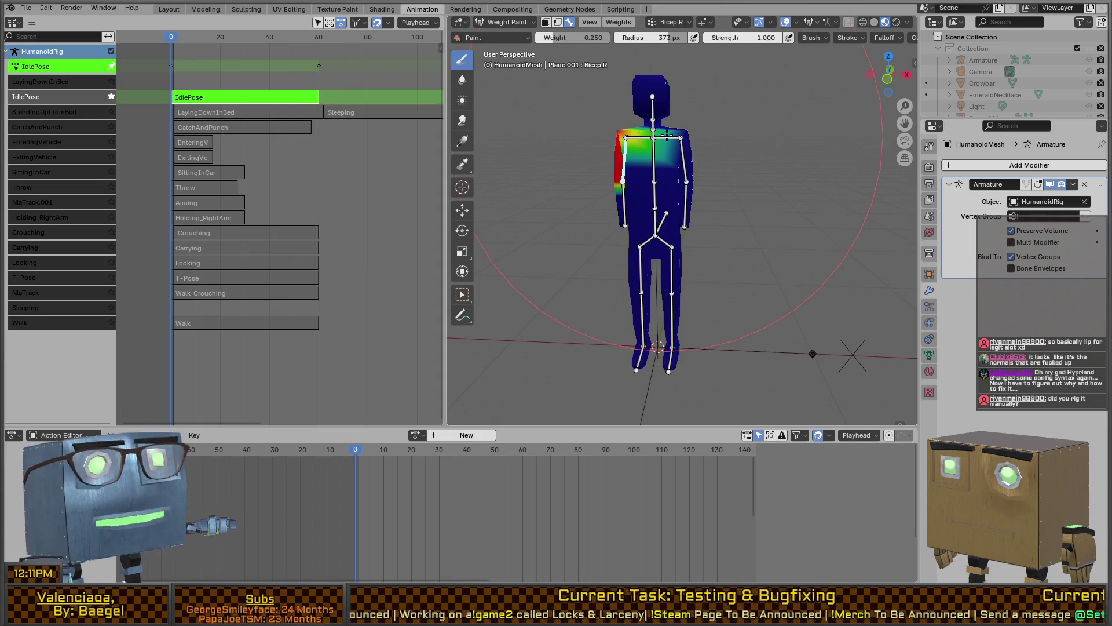
{"action": "left_click", "coordinate": [685, 163], "text": "ctrl"}
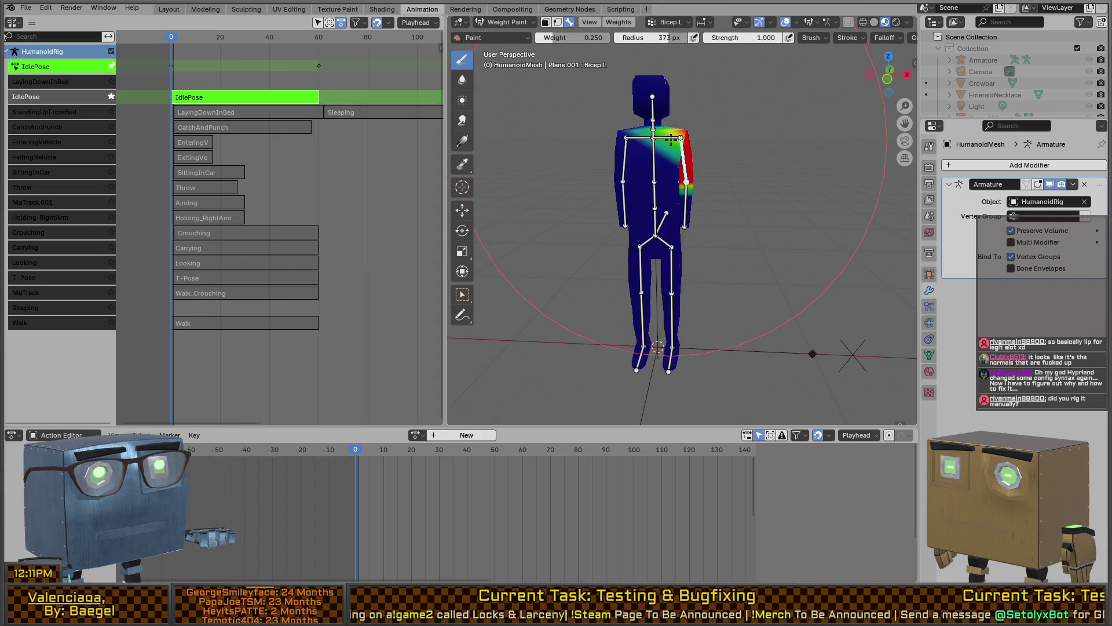
{"action": "left_click", "coordinate": [667, 138], "text": "ctrl"}
- Briefly enter Edit Mode on the mesh, then return to Object Mode
{"action": "key", "text": "Tab"}
{"action": "middle_click_drag", "start_coordinate": [631, 199], "coordinate": [702, 210]}
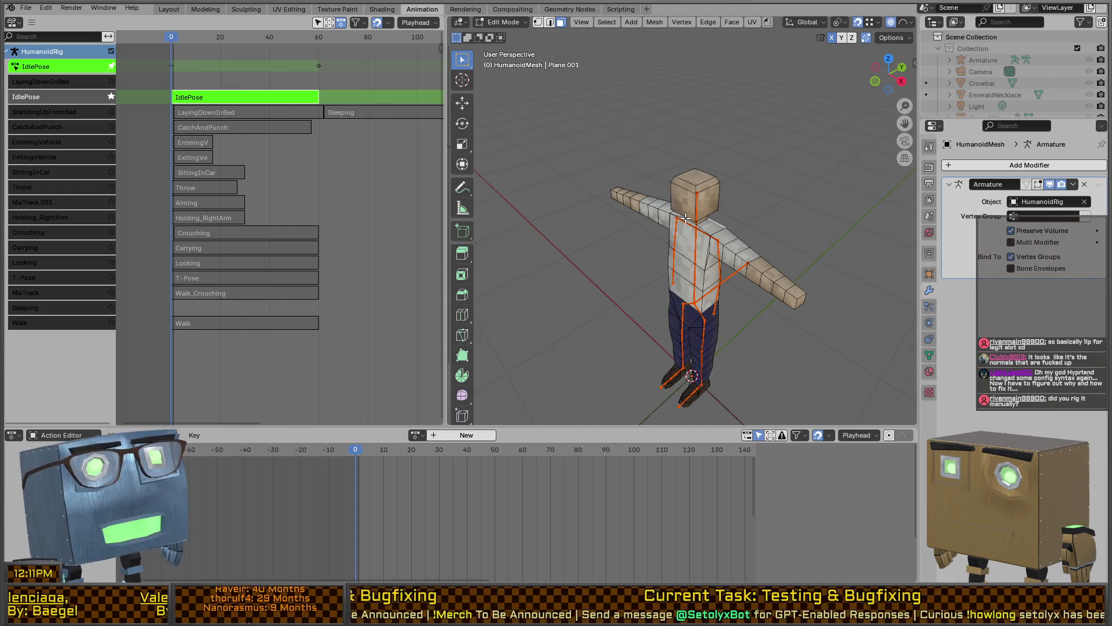
{"action": "key", "text": "Tab"}
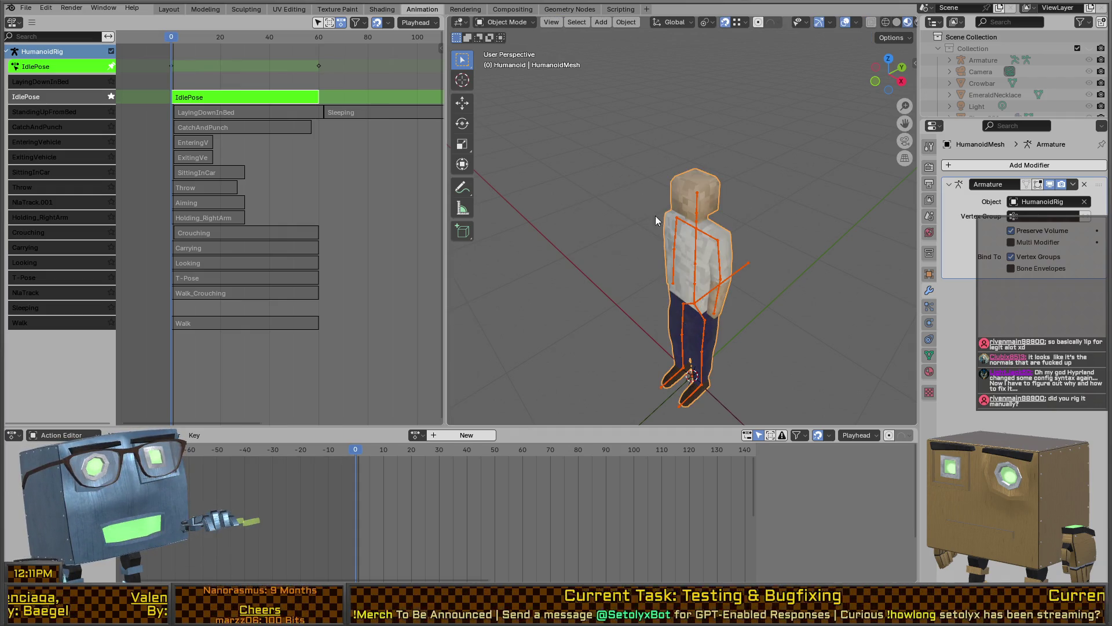
- Select HumanoidRig, switch it to Pose Mode, and exit tweak mode on the IdlePose action
{"action": "left_click", "coordinate": [697, 233]}
{"action": "key", "text": "ctrl+Tab"}
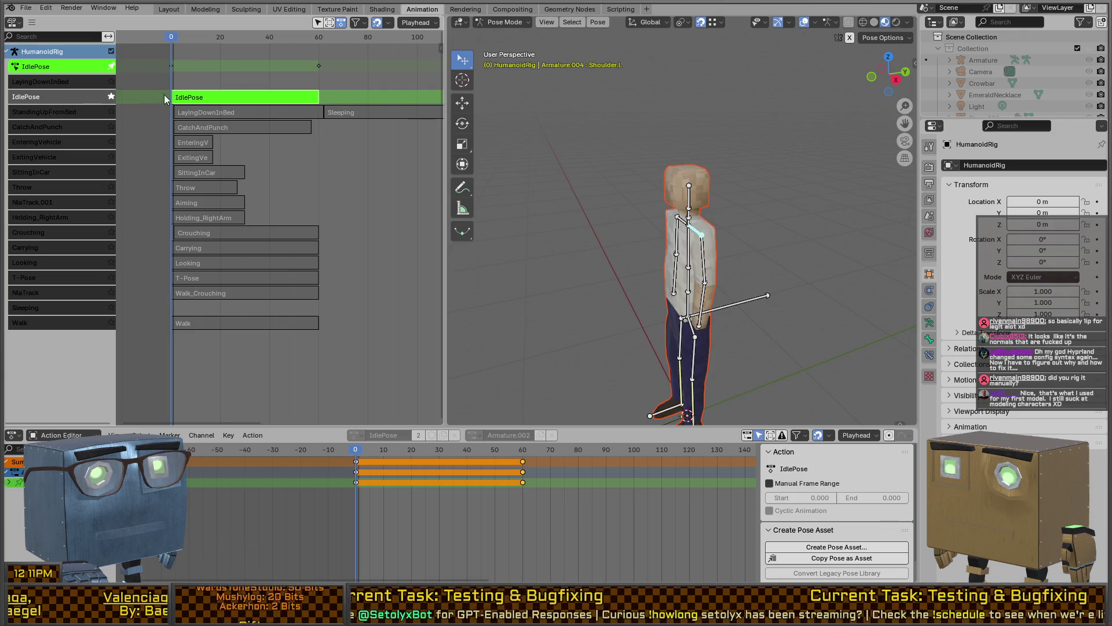
{"action": "key", "text": "Tab"}
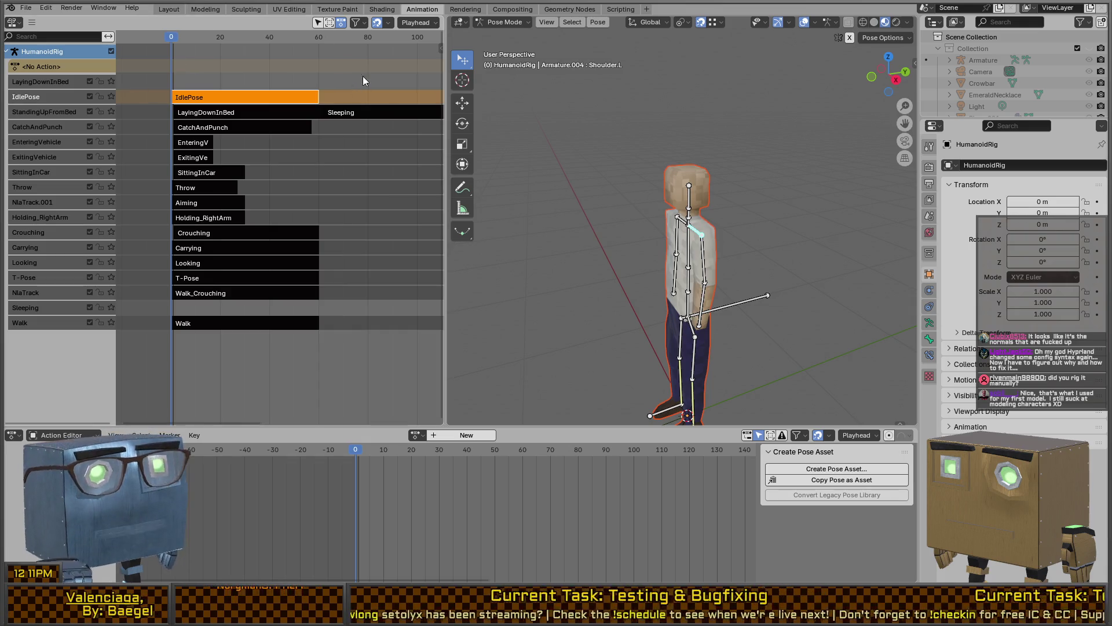
{"action": "mouse_move", "coordinate": [169, 36]}
{"action": "left_mouse_down"}
{"action": "mouse_move", "coordinate": [203, 39]}
{"action": "mouse_move", "coordinate": [171, 38]}
{"action": "left_mouse_up"}
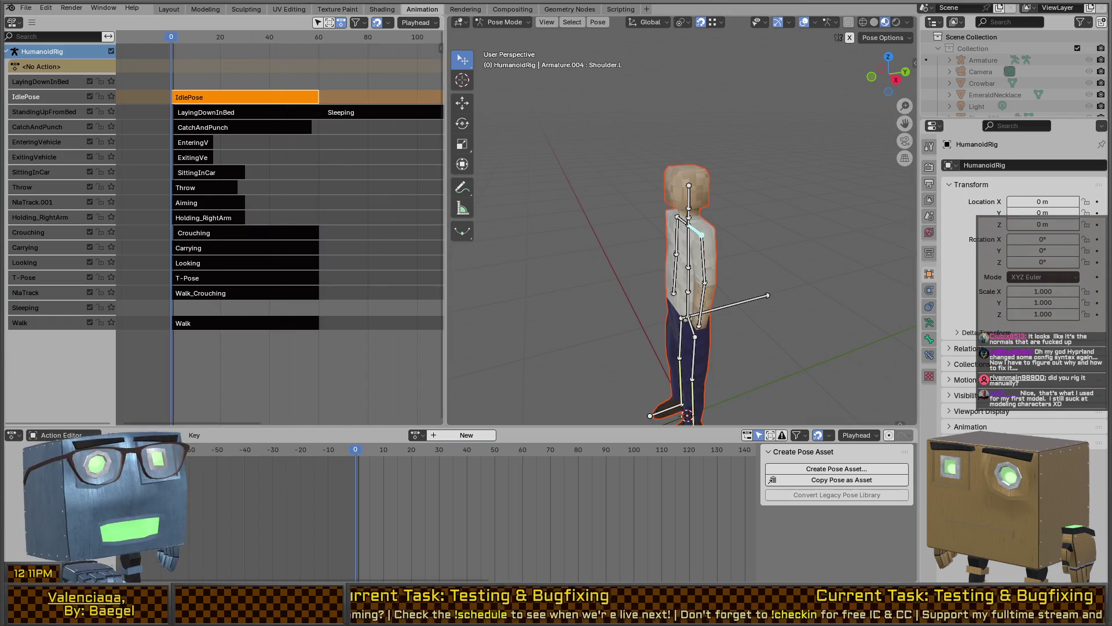
{"action": "mouse_move", "coordinate": [722, 286]}
{"action": "middle_mouse_down"}
{"action": "mouse_move", "coordinate": [739, 273]}
{"action": "mouse_move", "coordinate": [668, 278]}
{"action": "middle_mouse_up"}
{"action": "mouse_move", "coordinate": [737, 296]}
{"action": "middle_mouse_down"}
{"action": "mouse_move", "coordinate": [711, 292]}
{"action": "mouse_move", "coordinate": [706, 238]}
{"action": "middle_mouse_up"}
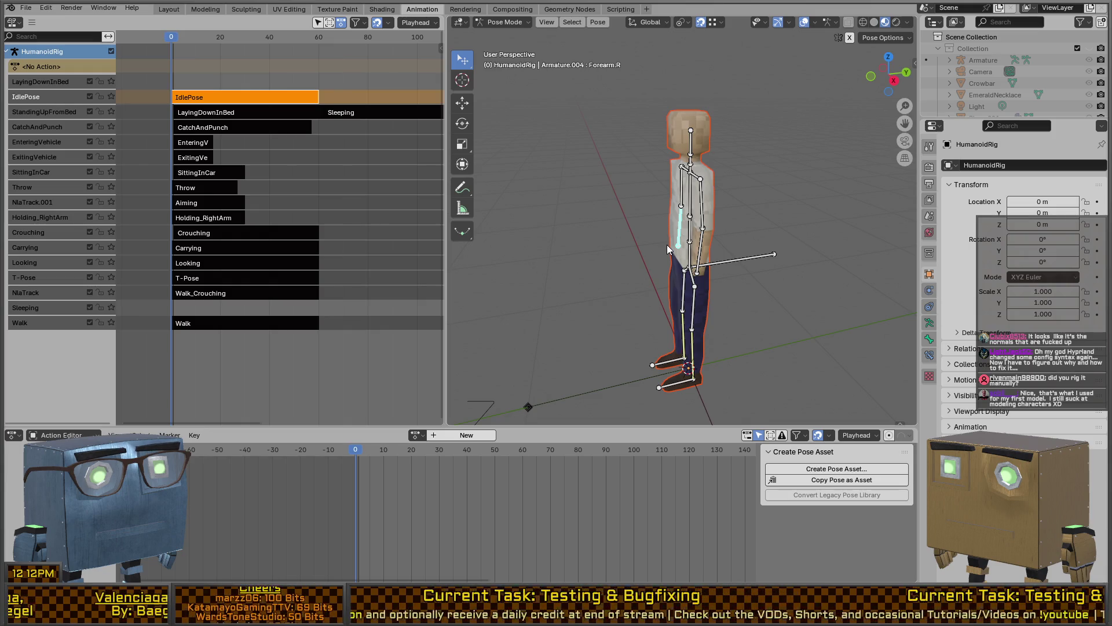
{"action": "mouse_move", "coordinate": [777, 220]}
{"action": "middle_mouse_down"}
{"action": "mouse_move", "coordinate": [662, 223]}
{"action": "mouse_move", "coordinate": [693, 224]}
{"action": "middle_mouse_up"}
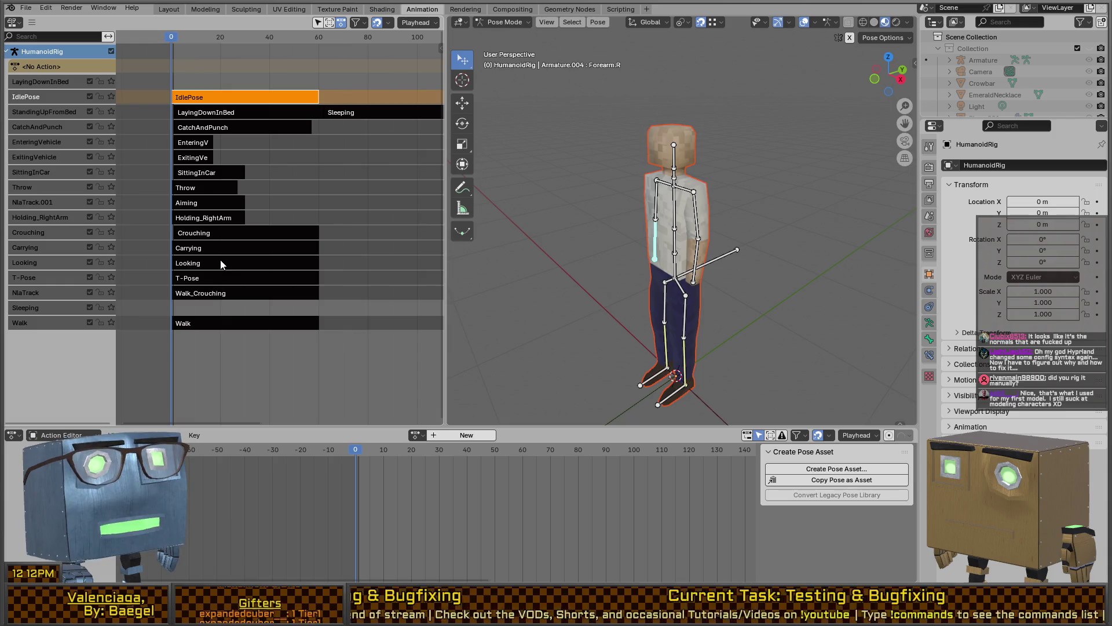
{"action": "mouse_move", "coordinate": [724, 210]}
{"action": "middle_mouse_down"}
{"action": "mouse_move", "coordinate": [733, 195]}
{"action": "mouse_move", "coordinate": [704, 220]}
{"action": "middle_mouse_up"}
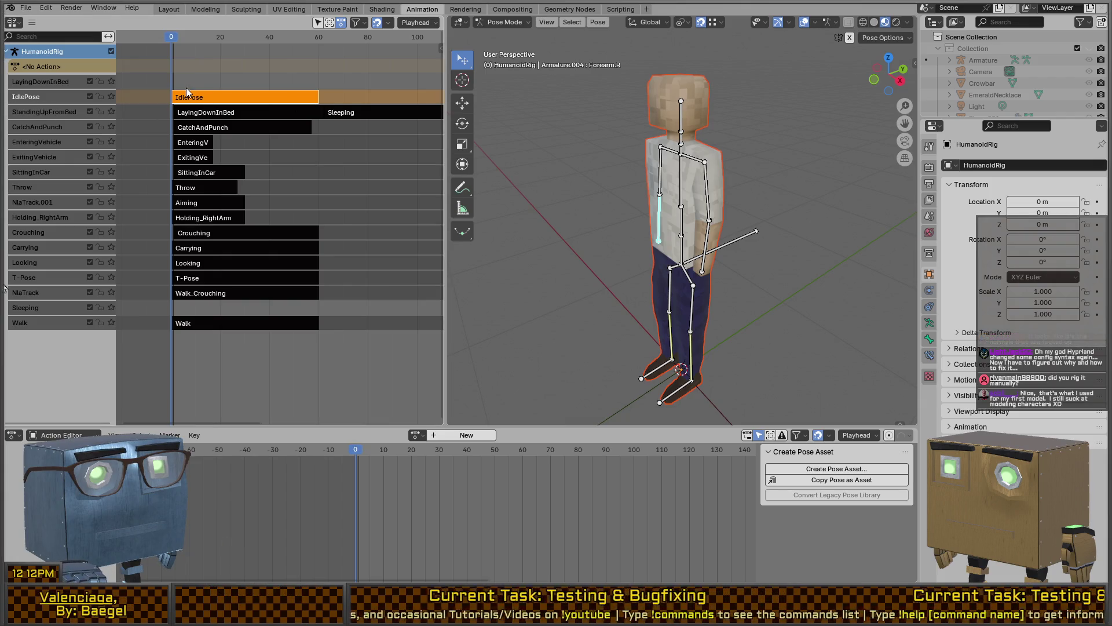
{"action": "mouse_move", "coordinate": [686, 227]}
{"action": "middle_mouse_down"}
{"action": "mouse_move", "coordinate": [743, 235]}
{"action": "mouse_move", "coordinate": [703, 218]}
{"action": "middle_mouse_up"}
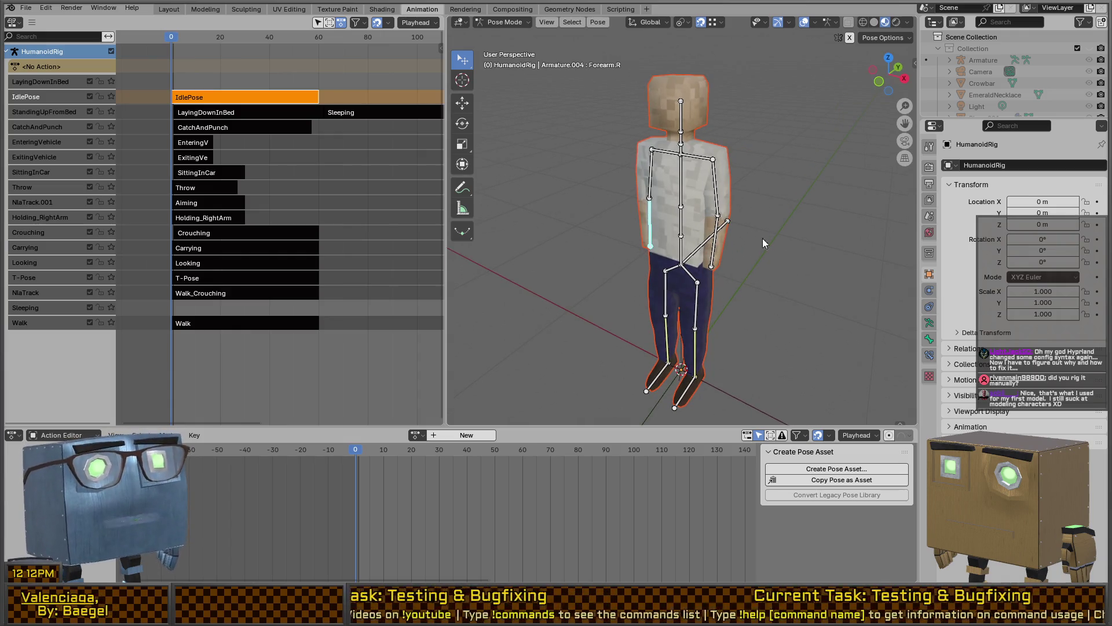
{"action": "key", "text": "ctrl+Tab"}
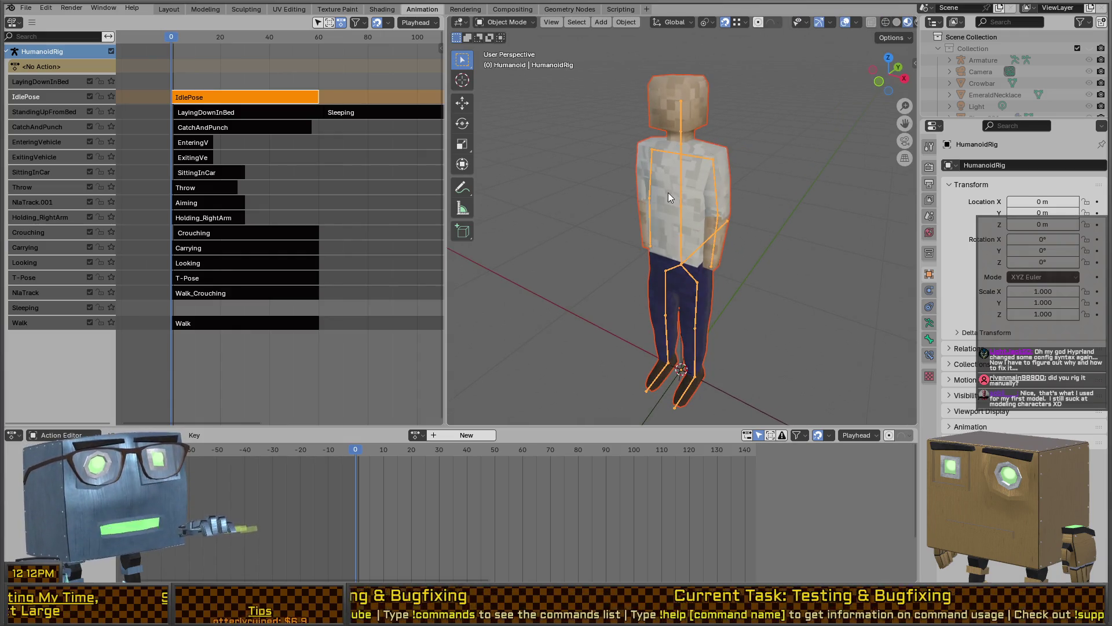
{"action": "key", "text": "ctrl+Tab"}
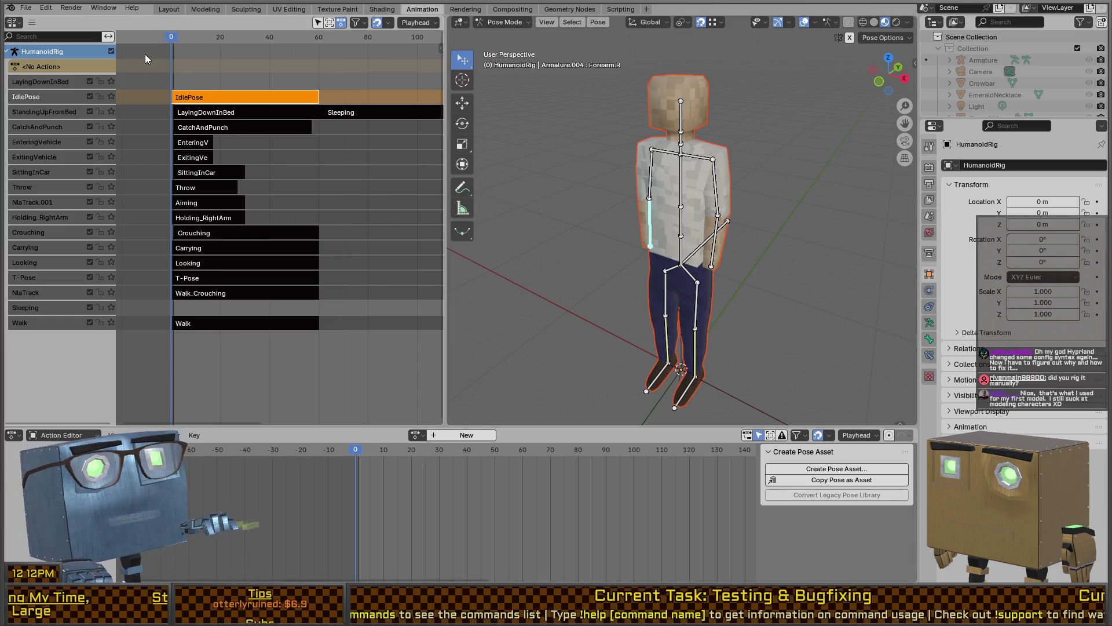
{"action": "key", "text": "ctrl+Tab"}
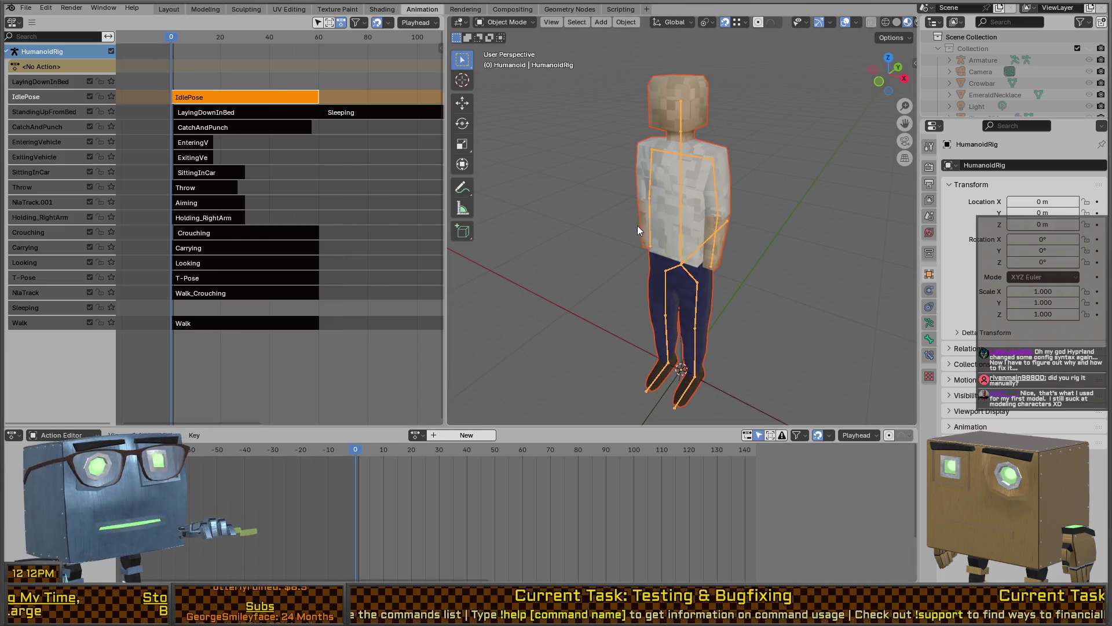
{"action": "key", "text": "ctrl+Tab"}
{"action": "mouse_move", "coordinate": [658, 216]}
{"action": "middle_mouse_down"}
{"action": "mouse_move", "coordinate": [663, 184]}
{"action": "mouse_move", "coordinate": [669, 196]}
{"action": "mouse_move", "coordinate": [484, 185]}
{"action": "middle_mouse_up"}
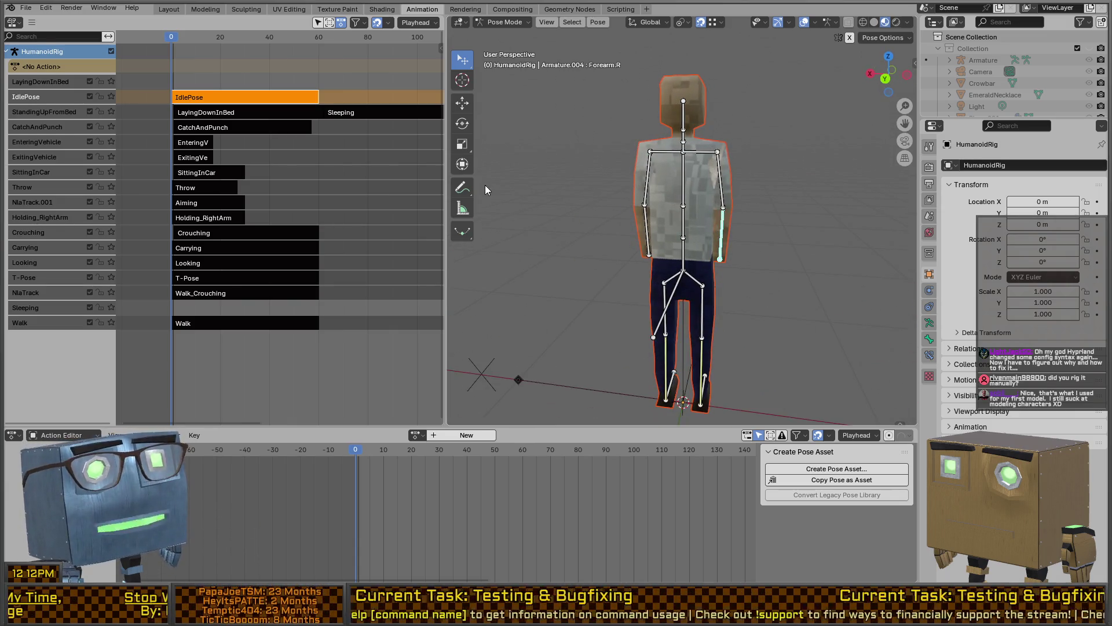
{"action": "middle_click_drag", "start_coordinate": [780, 220], "coordinate": [658, 207]}
{"action": "scroll", "coordinate": [145, 195], "scroll_direction": "down", "scroll_amount": 2, "text": "ctrl"}
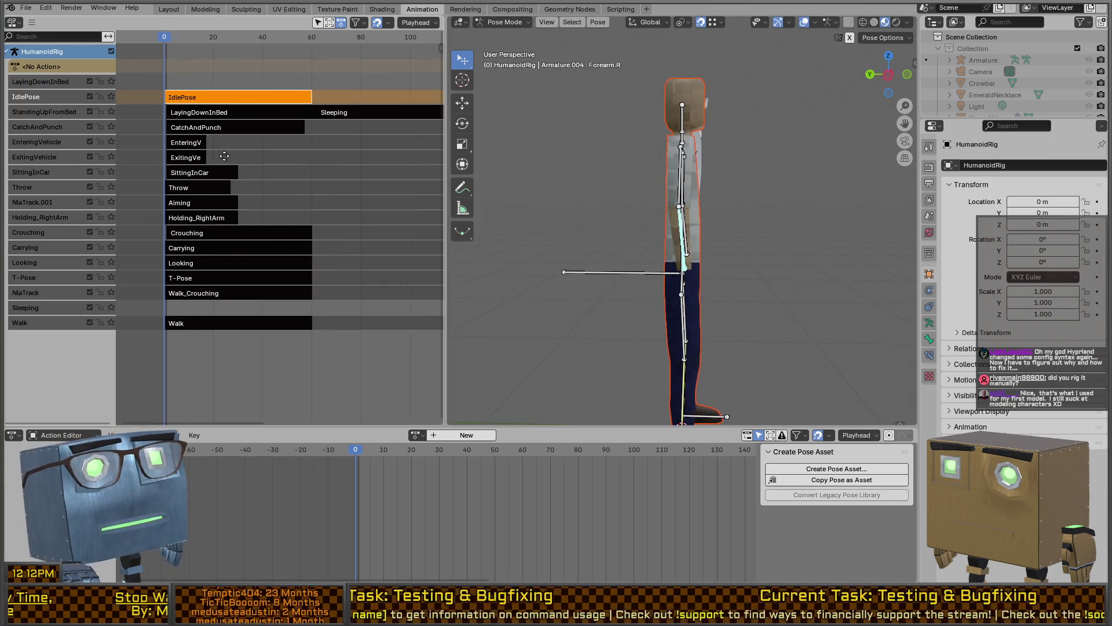
- Enter the Holding_RightArm strip, select the arm bones, copy their pose and hide the other bones
{"action": "left_click", "coordinate": [195, 216]}
{"action": "key", "text": "Tab"}
{"action": "mouse_move", "coordinate": [643, 180]}
{"action": "middle_mouse_down"}
{"action": "mouse_move", "coordinate": [664, 169]}
{"action": "mouse_move", "coordinate": [637, 185]}
{"action": "middle_mouse_up"}
{"action": "left_click", "coordinate": [666, 177]}
{"action": "left_click", "coordinate": [656, 174]}
{"action": "key", "text": "alt+r"}
{"action": "left_click", "coordinate": [611, 190]}
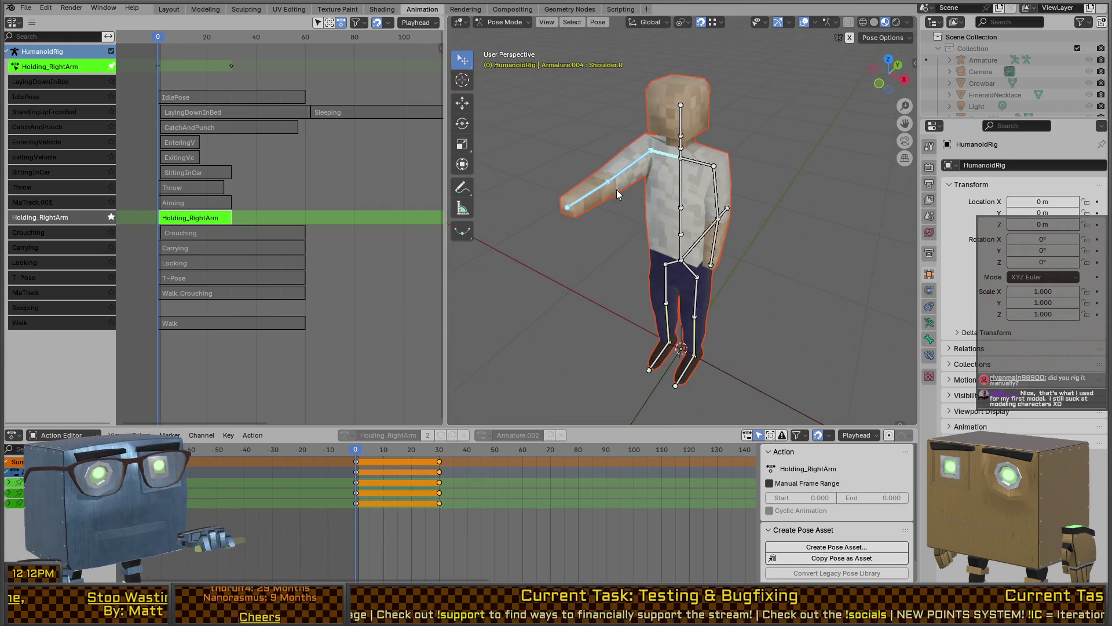
{"action": "key", "text": "shift+h"}
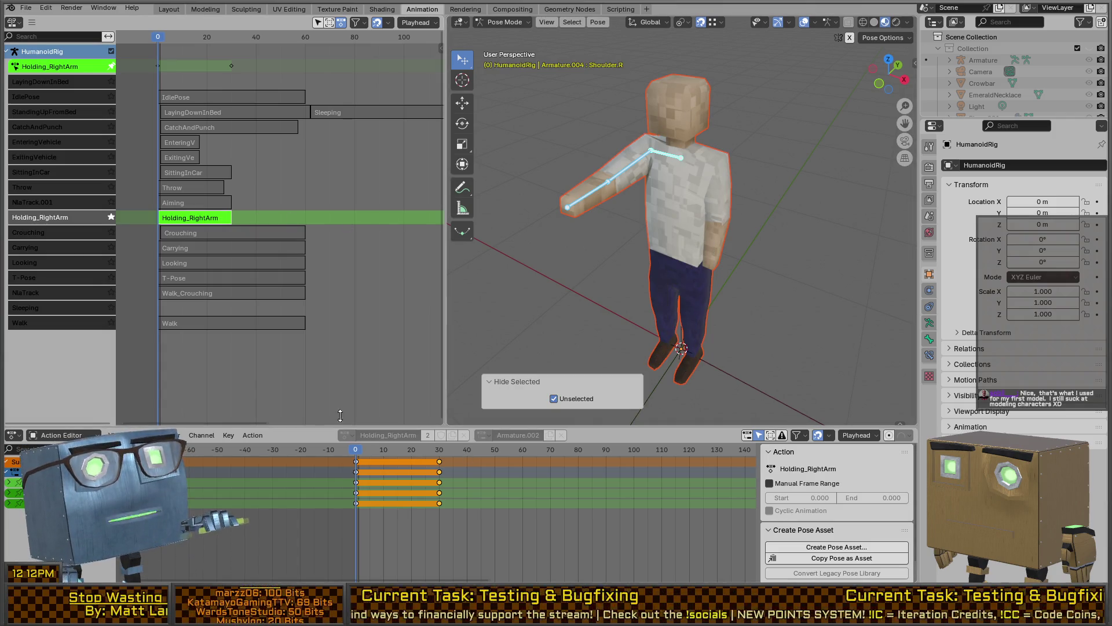
- Leave Holding_RightArm tweak mode and paste the copied arm pose onto the rig
{"action": "key", "text": "Tab"}
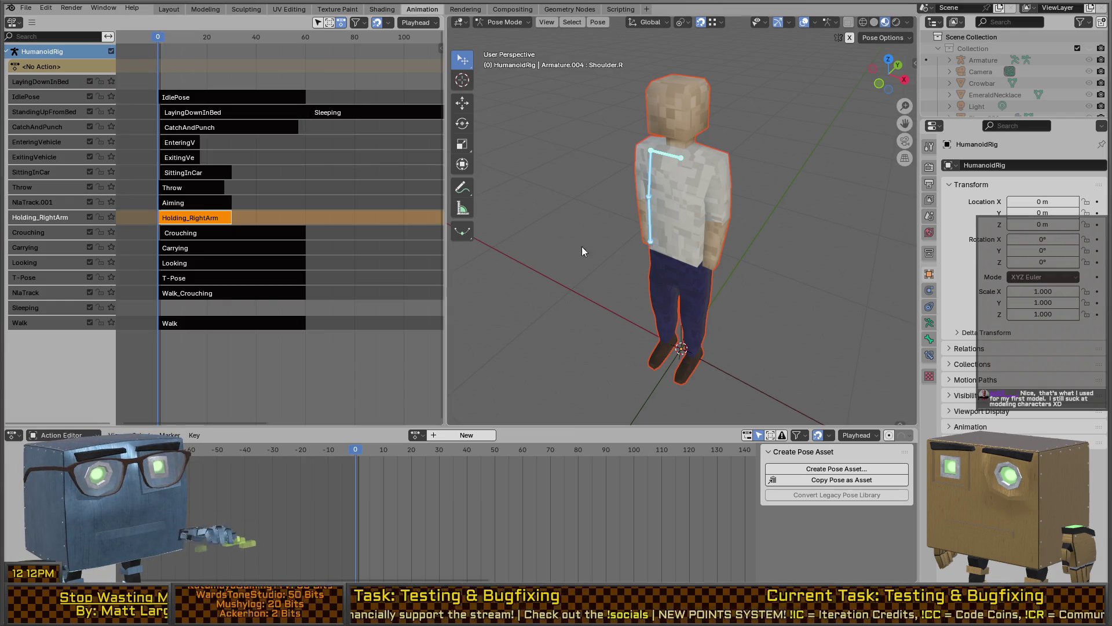
{"action": "key", "text": "ctrl+v"}
{"action": "middle_click_drag", "start_coordinate": [756, 263], "coordinate": [707, 189]}
{"action": "scroll", "coordinate": [659, 223], "scroll_direction": "up", "scroll_amount": 5}
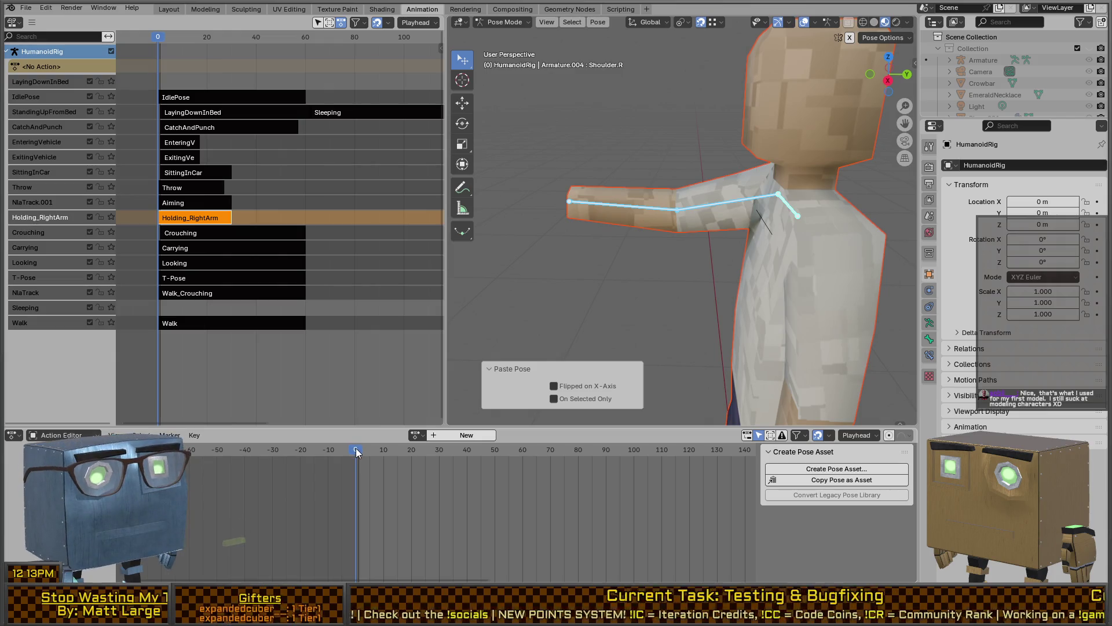
- Key the outstretched arm into a new action, then raise the right forearm at frame 8
{"action": "key", "text": "i"}
{"action": "left_click_drag", "start_coordinate": [351, 453], "coordinate": [378, 453]}
{"action": "left_click", "coordinate": [622, 204]}
{"action": "key", "text": "g"}
{"action": "left_click", "coordinate": [593, 187]}
{"action": "key", "text": "g"}
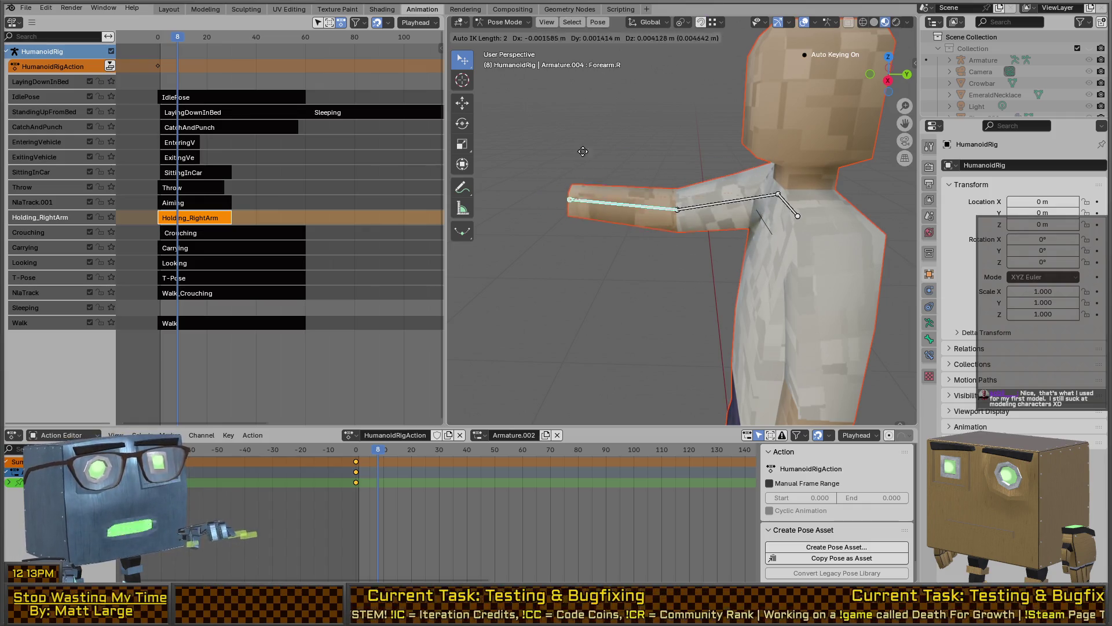
{"action": "left_click", "coordinate": [657, 78]}
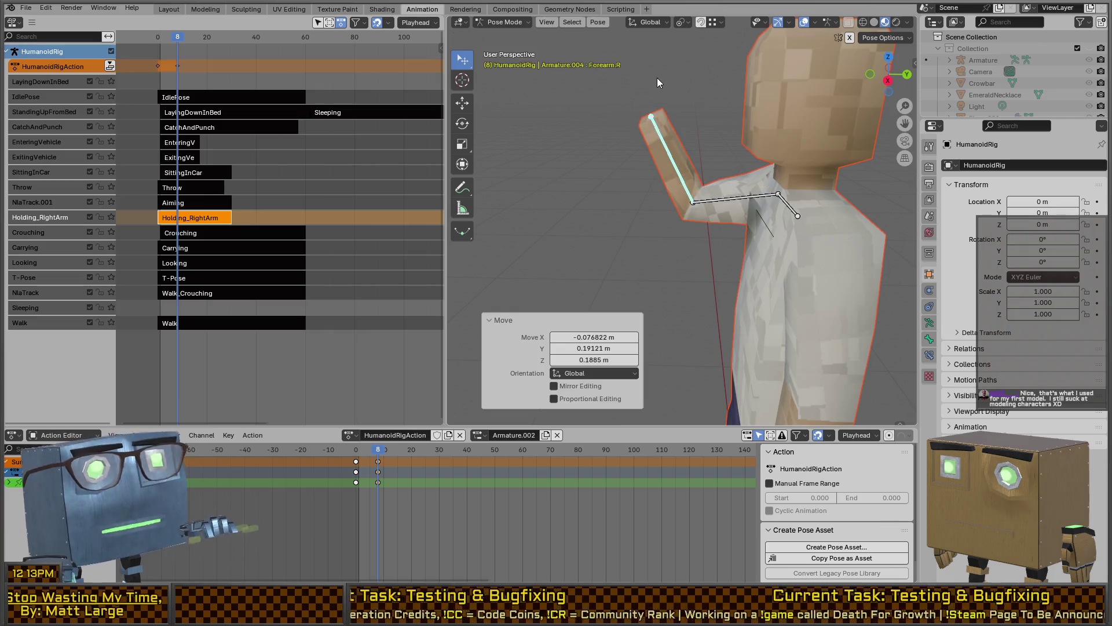
- At frame 19, move the right forearm and bicep outward, then scrub to review the motion
{"action": "left_click_drag", "start_coordinate": [379, 453], "coordinate": [409, 453]}
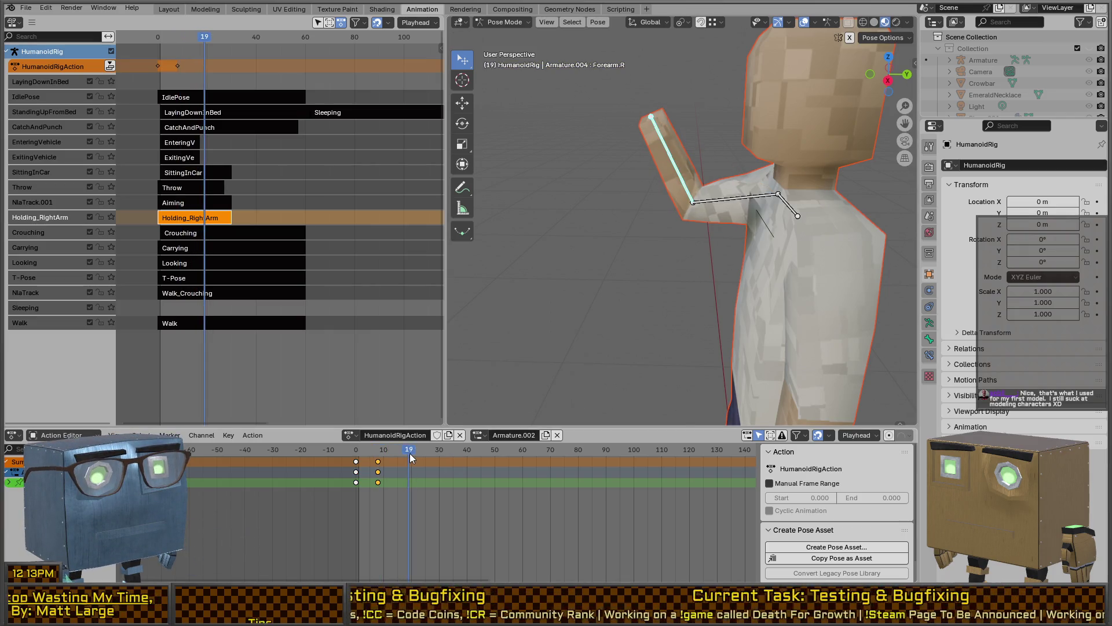
{"action": "key", "text": "g"}
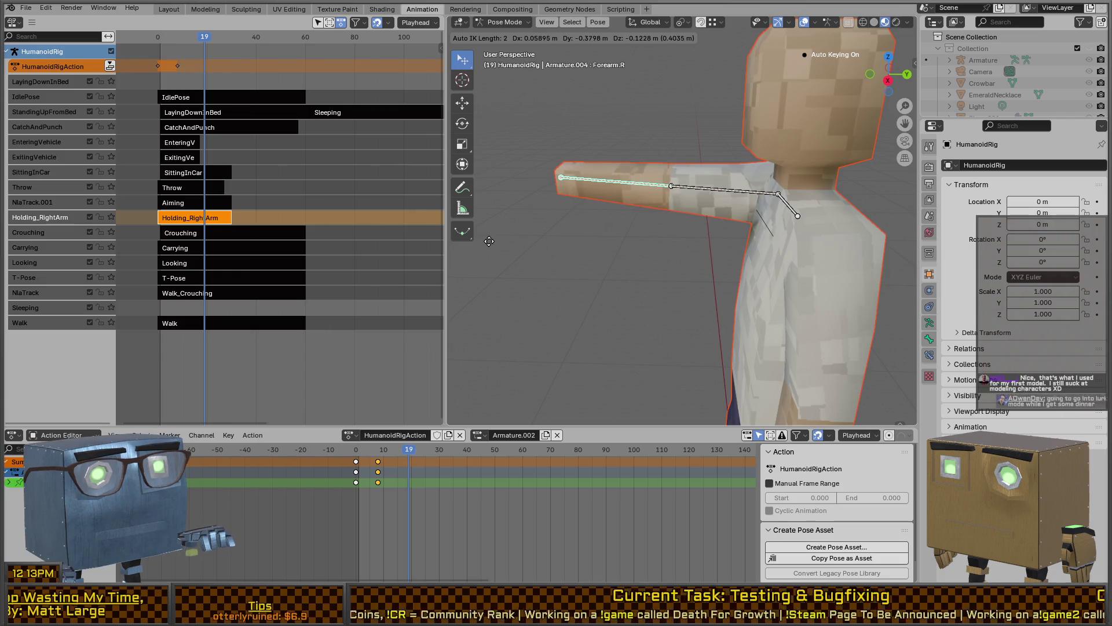
{"action": "left_click", "coordinate": [915, 269]}
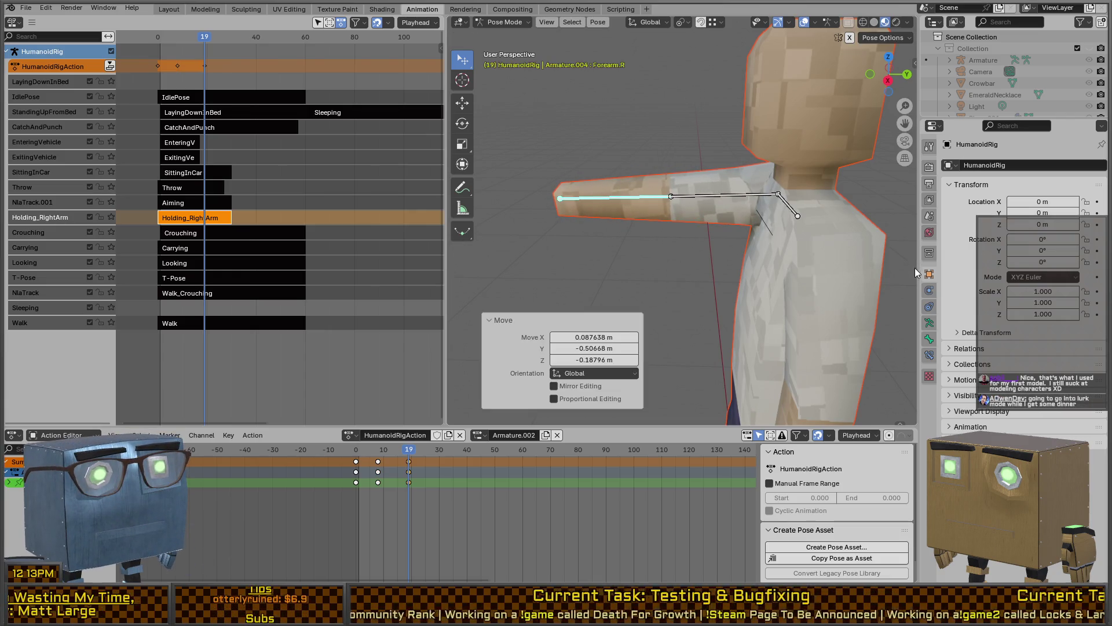
{"action": "mouse_move", "coordinate": [747, 194]}
{"action": "middle_mouse_down"}
{"action": "mouse_move", "coordinate": [684, 202]}
{"action": "mouse_move", "coordinate": [773, 196]}
{"action": "mouse_move", "coordinate": [702, 211]}
{"action": "mouse_move", "coordinate": [724, 191]}
{"action": "middle_mouse_up"}
{"action": "left_click", "coordinate": [719, 186]}
{"action": "key", "text": "g"}
{"action": "key", "text": "shift+z"}
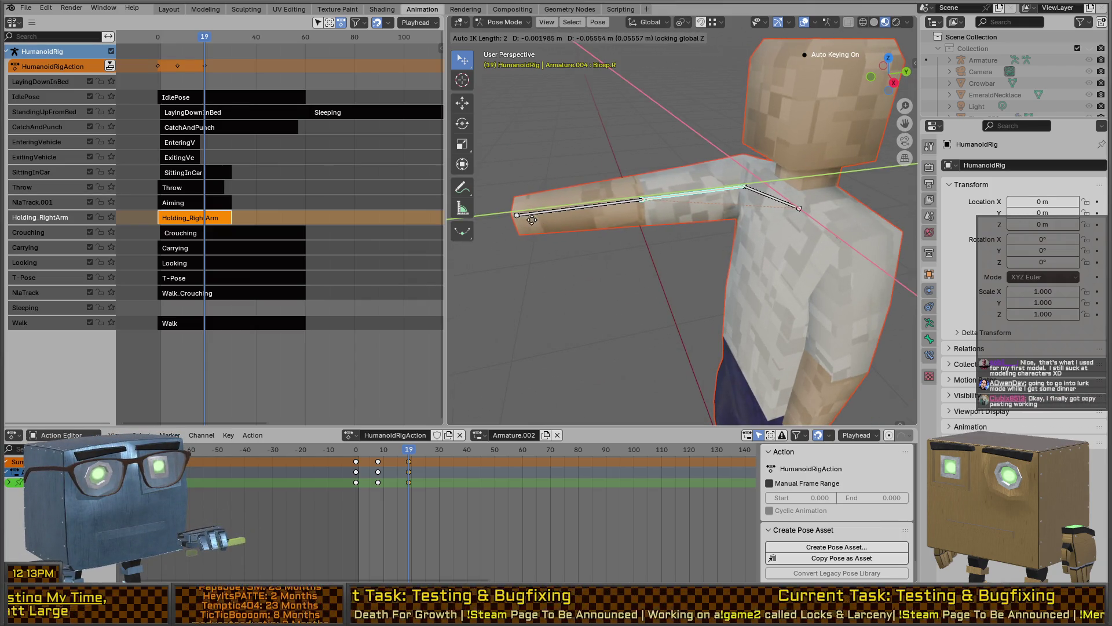
{"action": "left_click", "coordinate": [614, 259]}
{"action": "middle_click_drag", "start_coordinate": [614, 259], "coordinate": [609, 185]}
{"action": "mouse_move", "coordinate": [398, 452]}
{"action": "left_mouse_down"}
{"action": "mouse_move", "coordinate": [356, 454]}
{"action": "mouse_move", "coordinate": [409, 463]}
{"action": "mouse_move", "coordinate": [378, 468]}
{"action": "mouse_move", "coordinate": [359, 451]}
{"action": "mouse_move", "coordinate": [360, 465]}
{"action": "mouse_move", "coordinate": [388, 453]}
{"action": "mouse_move", "coordinate": [357, 452]}
{"action": "mouse_move", "coordinate": [423, 458]}
{"action": "left_mouse_up"}
- Paste the copied pose on the right shoulder and bend the forearm forward at frame 24
{"action": "left_click", "coordinate": [784, 202]}
{"action": "key", "text": "ctrl+v"}
{"action": "mouse_move", "coordinate": [572, 201]}
{"action": "left_mouse_down"}
{"action": "mouse_move", "coordinate": [573, 313]}
{"action": "mouse_move", "coordinate": [559, 301]}
{"action": "mouse_move", "coordinate": [542, 311]}
{"action": "mouse_move", "coordinate": [542, 345]}
{"action": "left_mouse_up"}
{"action": "mouse_move", "coordinate": [637, 290]}
{"action": "middle_mouse_down"}
{"action": "mouse_move", "coordinate": [777, 270]}
{"action": "mouse_move", "coordinate": [856, 294]}
{"action": "mouse_move", "coordinate": [669, 237]}
{"action": "mouse_move", "coordinate": [675, 200]}
{"action": "mouse_move", "coordinate": [696, 221]}
{"action": "mouse_move", "coordinate": [754, 241]}
{"action": "middle_mouse_up"}
{"action": "key", "text": "g"}
{"action": "key", "text": "shift+z"}
{"action": "left_click", "coordinate": [585, 249]}
{"action": "mouse_move", "coordinate": [585, 250]}
{"action": "middle_mouse_down"}
{"action": "mouse_move", "coordinate": [655, 287]}
{"action": "mouse_move", "coordinate": [698, 198]}
{"action": "mouse_move", "coordinate": [701, 280]}
{"action": "mouse_move", "coordinate": [736, 239]}
{"action": "mouse_move", "coordinate": [742, 207]}
{"action": "middle_mouse_up"}
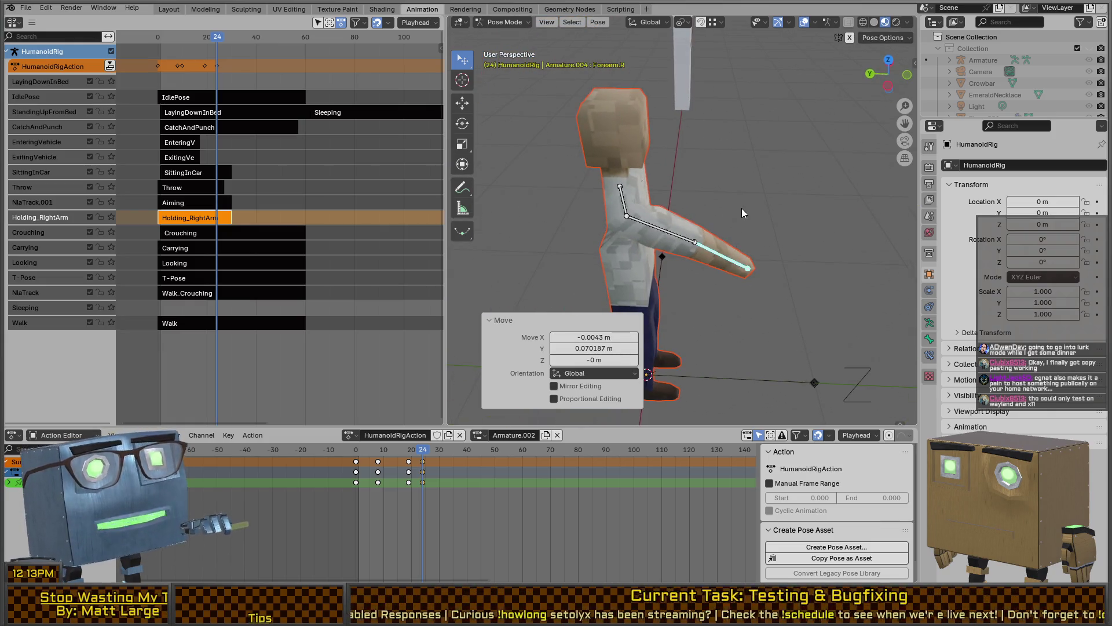
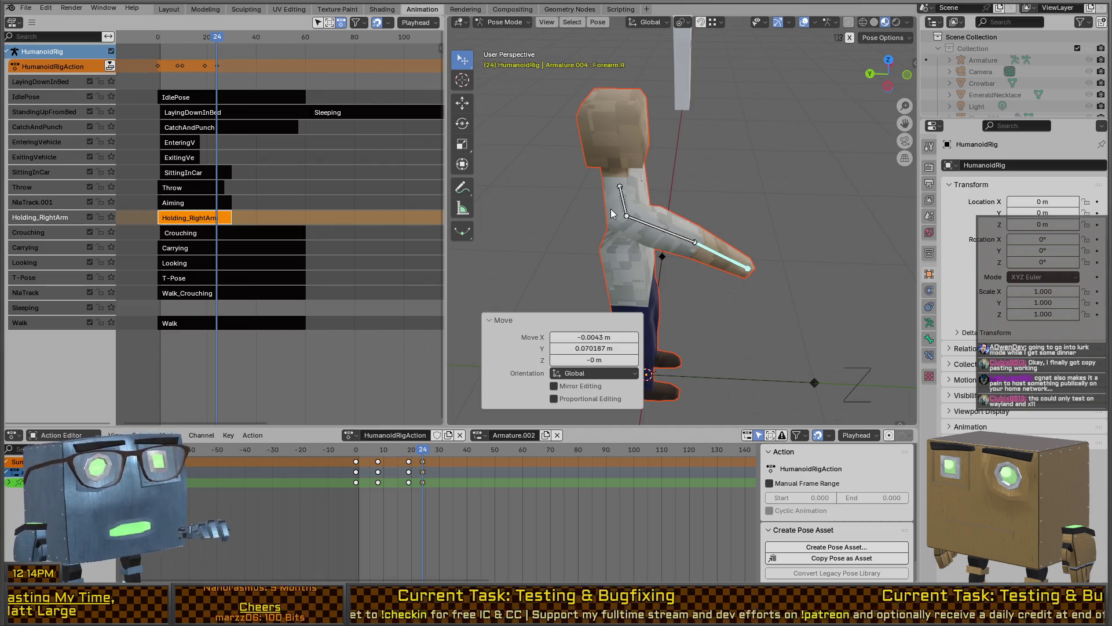
- At frame 24, rotate the right forearm around the X axis to bend it
{"action": "mouse_move", "coordinate": [676, 248]}
{"action": "middle_mouse_down"}
{"action": "mouse_move", "coordinate": [823, 300]}
{"action": "mouse_move", "coordinate": [700, 230]}
{"action": "mouse_move", "coordinate": [729, 201]}
{"action": "mouse_move", "coordinate": [709, 247]}
{"action": "mouse_move", "coordinate": [826, 269]}
{"action": "middle_mouse_up"}
{"action": "key", "text": "r"}
{"action": "key", "text": "x"}
{"action": "left_click", "coordinate": [750, 267]}
- At frame 30, move the forearm forward with Auto IK to a new position
{"action": "mouse_move", "coordinate": [427, 451]}
{"action": "left_mouse_down"}
{"action": "mouse_move", "coordinate": [355, 458]}
{"action": "mouse_move", "coordinate": [478, 471]}
{"action": "mouse_move", "coordinate": [442, 460]}
{"action": "left_mouse_up"}
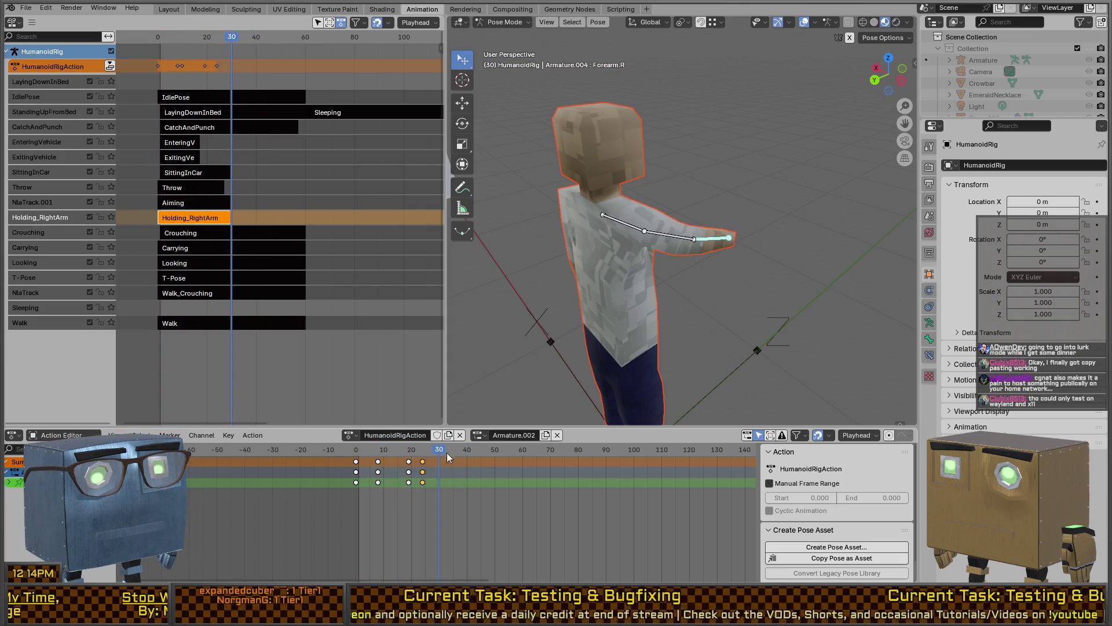
{"action": "mouse_move", "coordinate": [730, 285]}
{"action": "middle_mouse_down"}
{"action": "mouse_move", "coordinate": [805, 257]}
{"action": "mouse_move", "coordinate": [751, 351]}
{"action": "mouse_move", "coordinate": [436, 411]}
{"action": "middle_mouse_up"}
{"action": "key", "text": "g"}
{"action": "left_click", "coordinate": [780, 274]}
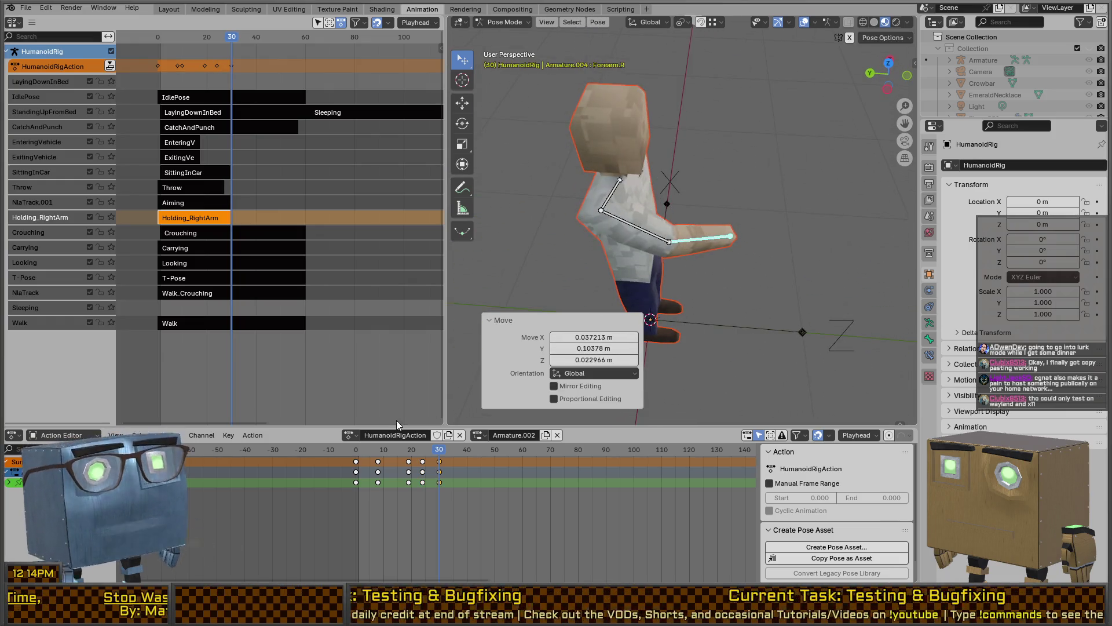
- Select the whole right arm chain and paste the copied arm pose at frame 40
{"action": "key", "text": "shift+Left"}
{"action": "left_click", "coordinate": [659, 240], "text": "shift"}
{"action": "left_click", "coordinate": [619, 193], "text": "shift"}
{"action": "left_click", "coordinate": [467, 455]}
{"action": "left_click", "coordinate": [467, 456]}
{"action": "key", "text": "ctrl+v"}
- Play back the arm swing from front and side views, then return to Object Mode
{"action": "mouse_move", "coordinate": [665, 381]}
{"action": "middle_mouse_down"}
{"action": "mouse_move", "coordinate": [717, 253]}
{"action": "mouse_move", "coordinate": [747, 269]}
{"action": "mouse_move", "coordinate": [687, 272]}
{"action": "middle_mouse_up"}
{"action": "key", "text": "space"}
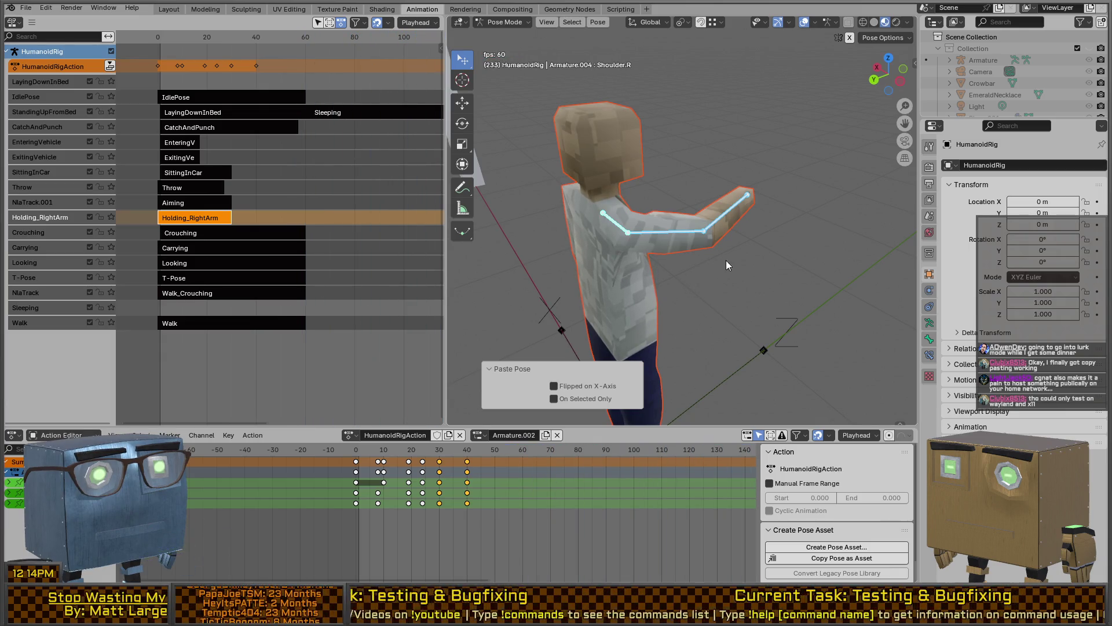
{"action": "middle_click_drag", "start_coordinate": [724, 260], "coordinate": [680, 251]}
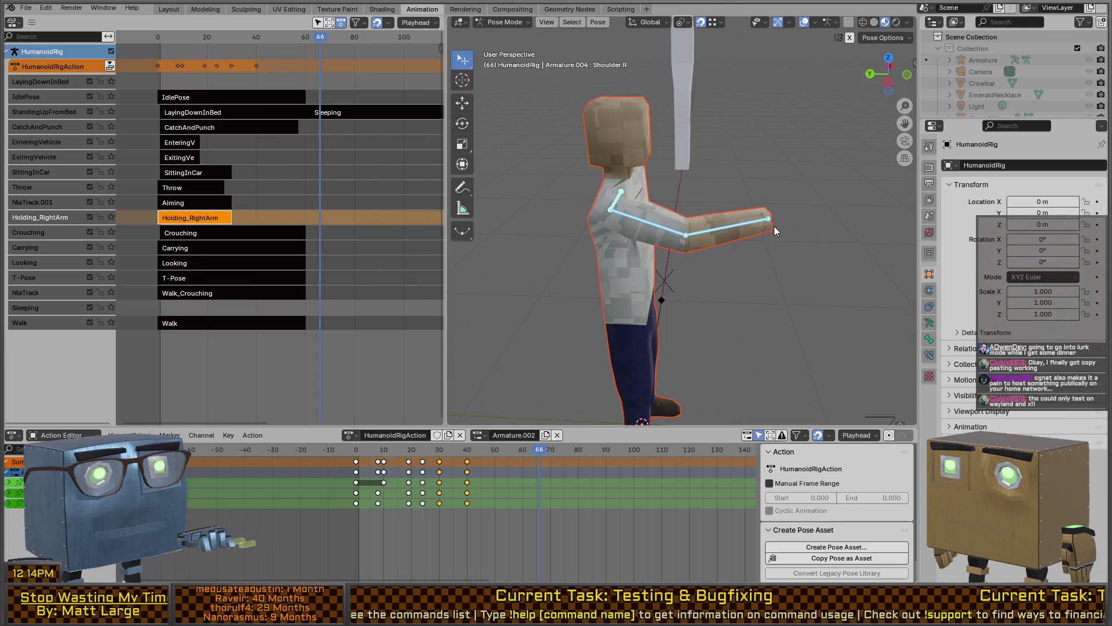
{"action": "key", "text": "ctrl+Tab"}
{"action": "middle_click_drag", "start_coordinate": [731, 215], "coordinate": [700, 232]}
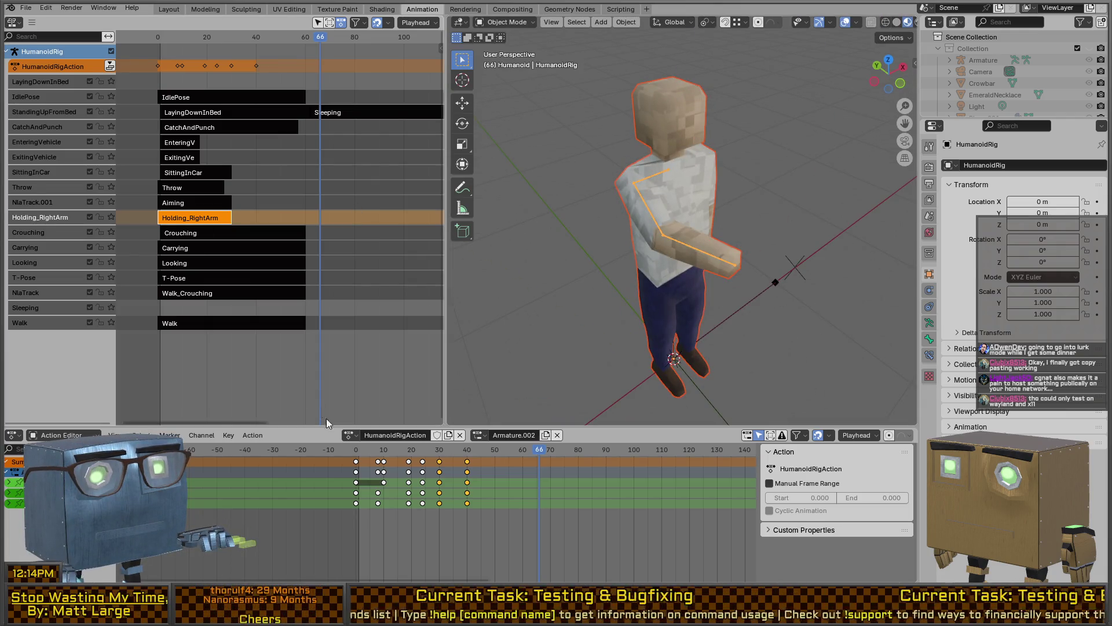
- Rename the arm action in the Action Editor header to 'Holding_RightArm_Swing'
{"action": "left_click", "coordinate": [397, 434]}
{"action": "type", "text": "Swing"}
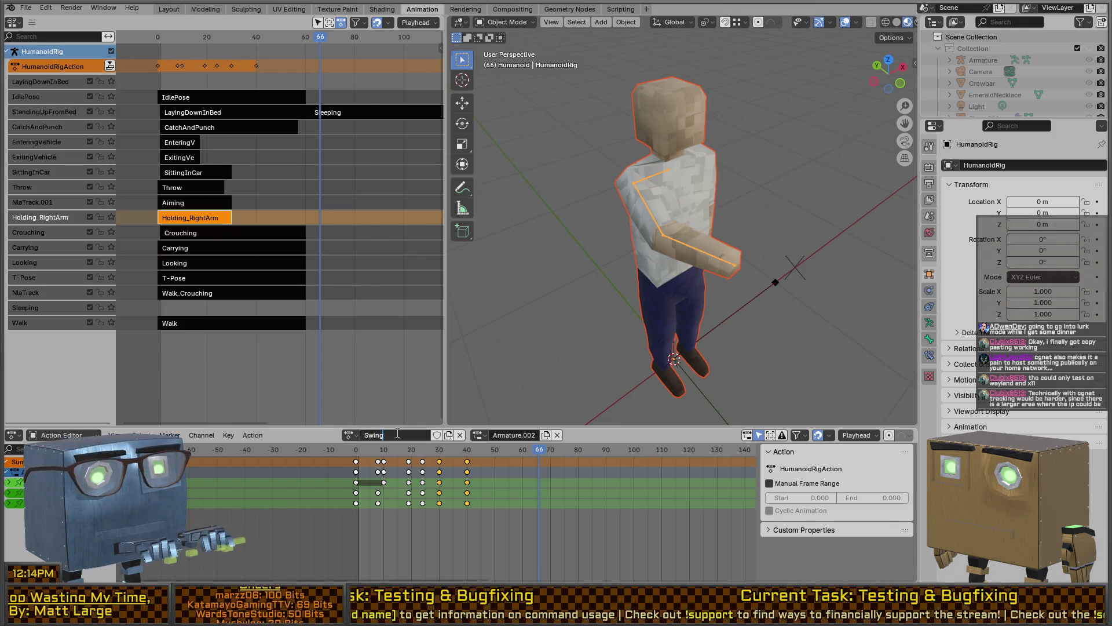
{"action": "type", "text": "oldi"}
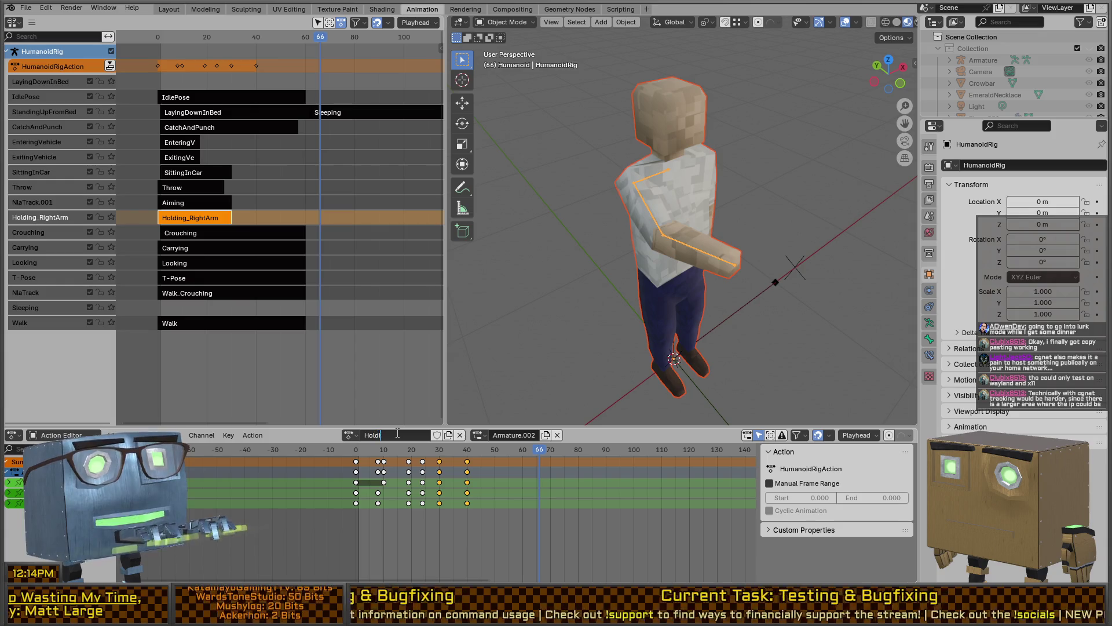
{"action": "type", "text": "Swing"}
{"action": "key", "text": "Return"}
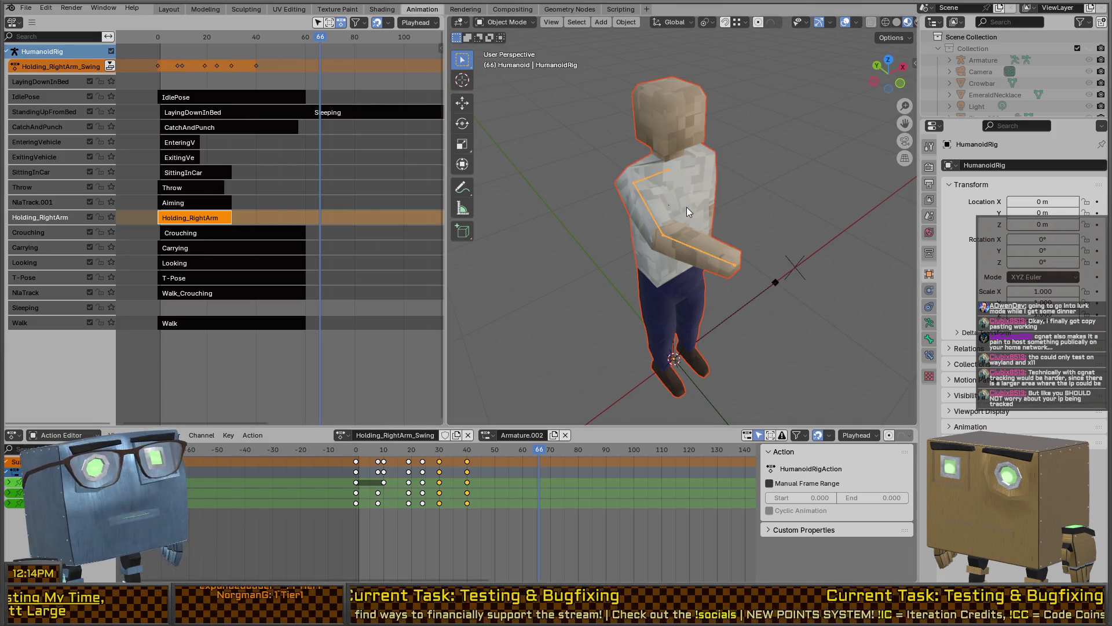
{"action": "key", "text": "q"}
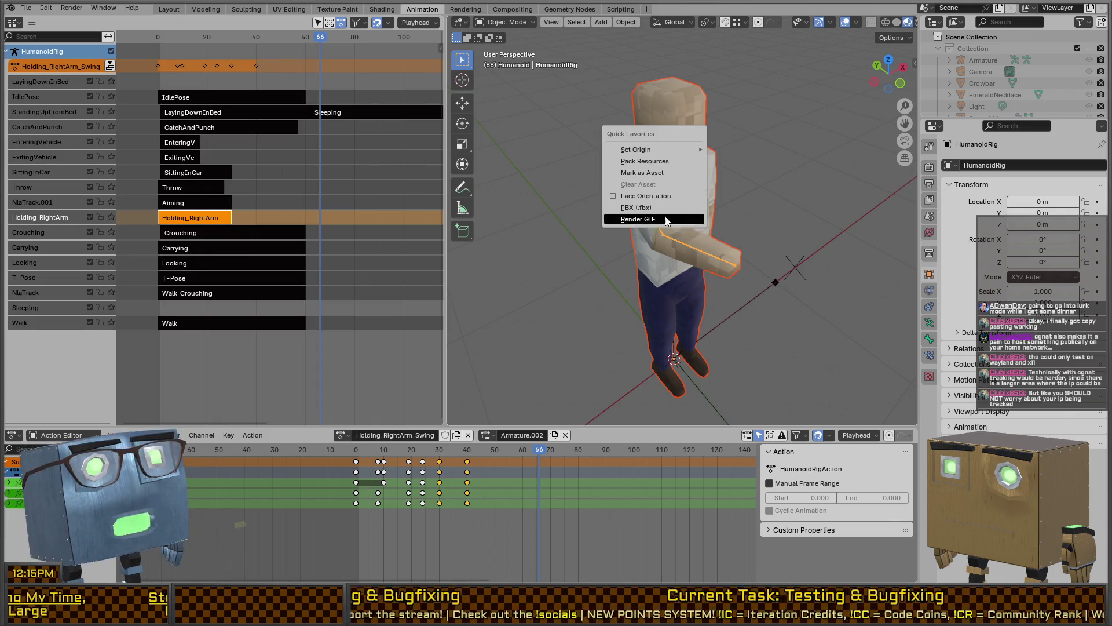
- Export the rig with FBX (.fbx) from Quick Favorites, then switch to the Unity editor
{"action": "left_click", "coordinate": [668, 211]}
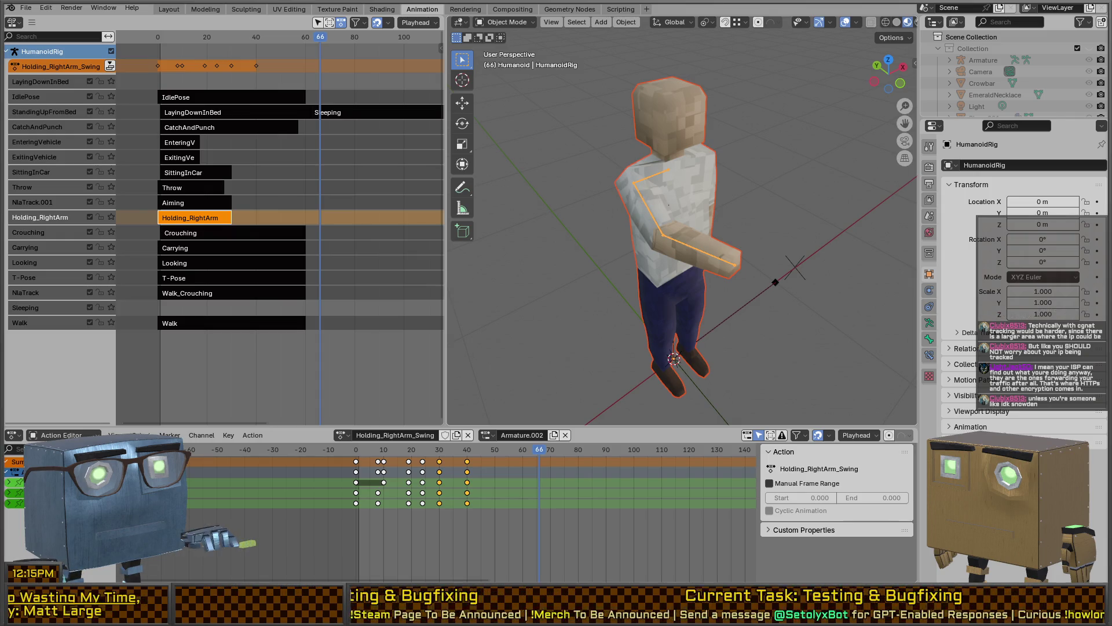
{"action": "key", "text": "alt+Tab"}
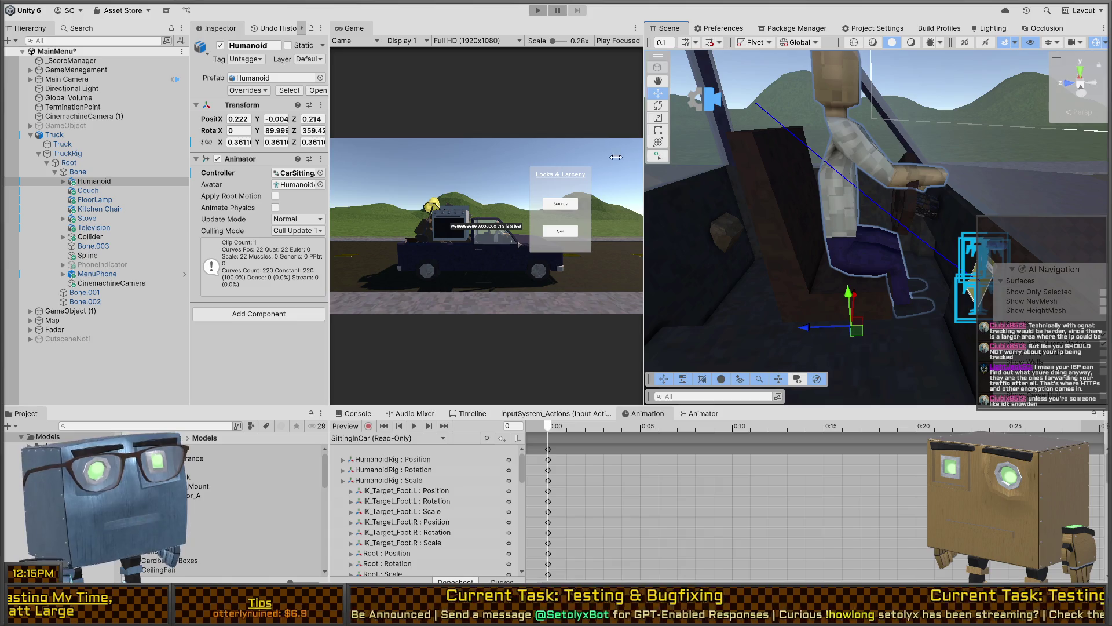
- Locate the seated character's Avatar asset and open the Humanoid model's import settings
{"action": "right_click_drag", "start_coordinate": [806, 190], "coordinate": [826, 167]}
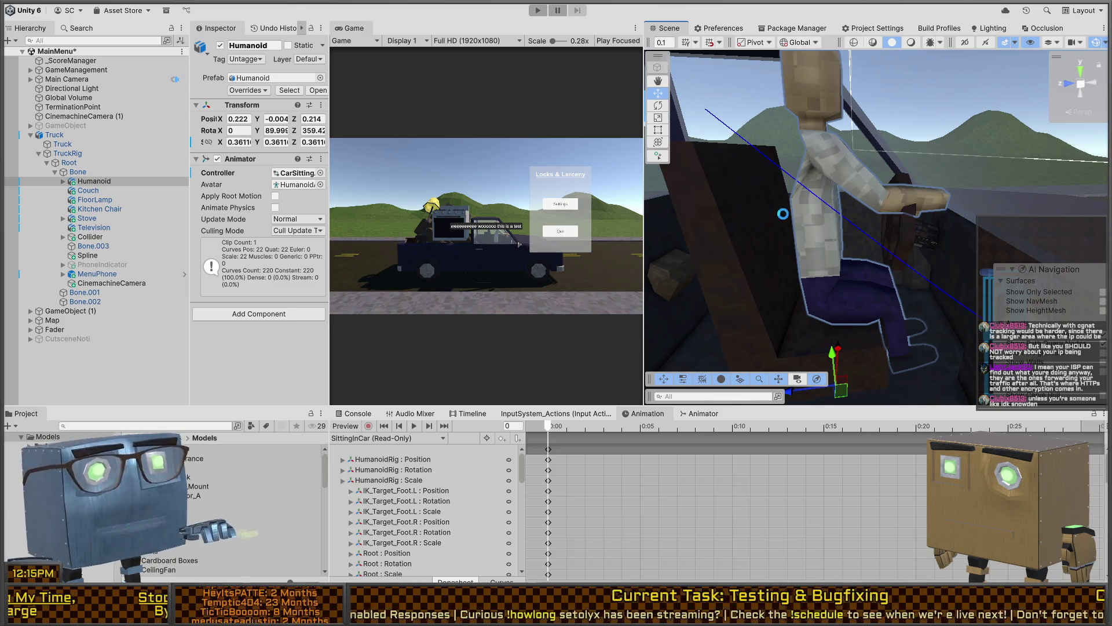
{"action": "mouse_move", "coordinate": [871, 219]}
{"action": "left_mouse_down", "text": "alt"}
{"action": "mouse_move", "coordinate": [896, 203]}
{"action": "mouse_move", "coordinate": [819, 307]}
{"action": "mouse_move", "coordinate": [794, 309]}
{"action": "mouse_move", "coordinate": [924, 270]}
{"action": "mouse_move", "coordinate": [667, 262]}
{"action": "left_mouse_up", "text": "alt"}
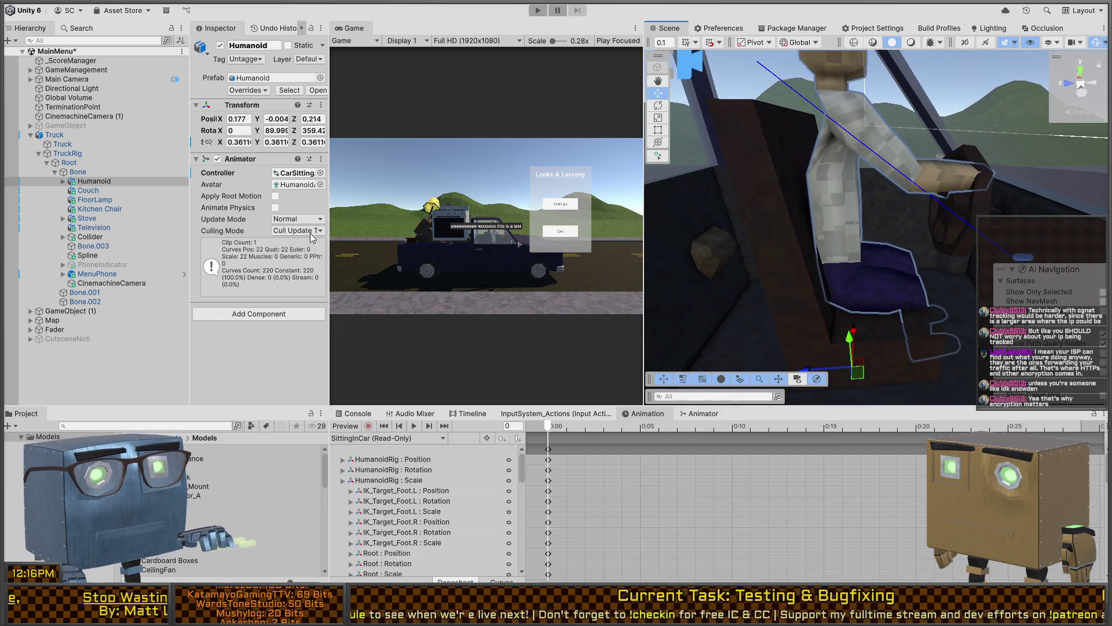
{"action": "left_click", "coordinate": [298, 184]}
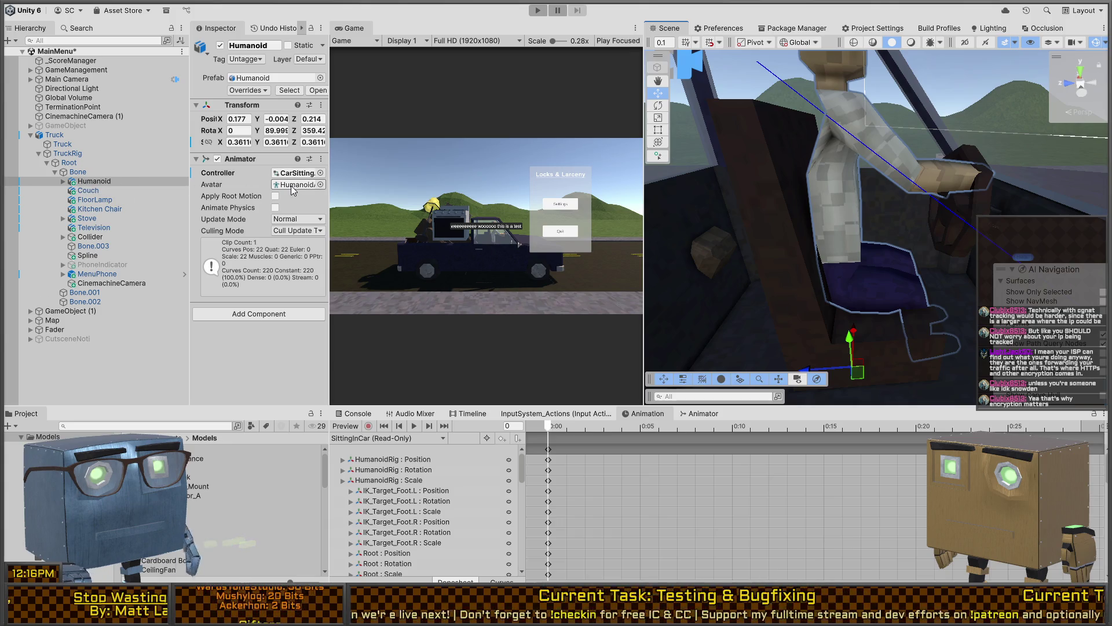
{"action": "left_click", "coordinate": [197, 467]}
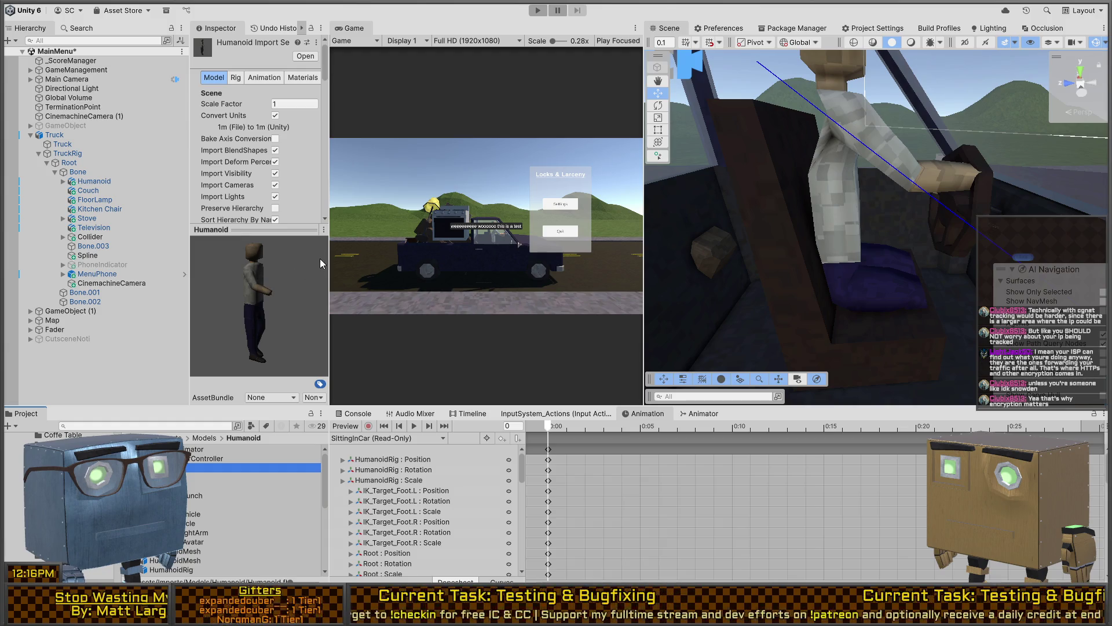
- Widen the Inspector, view the driver, and select Truck then its Root in the Hierarchy
{"action": "left_click_drag", "start_coordinate": [330, 252], "coordinate": [377, 253]}
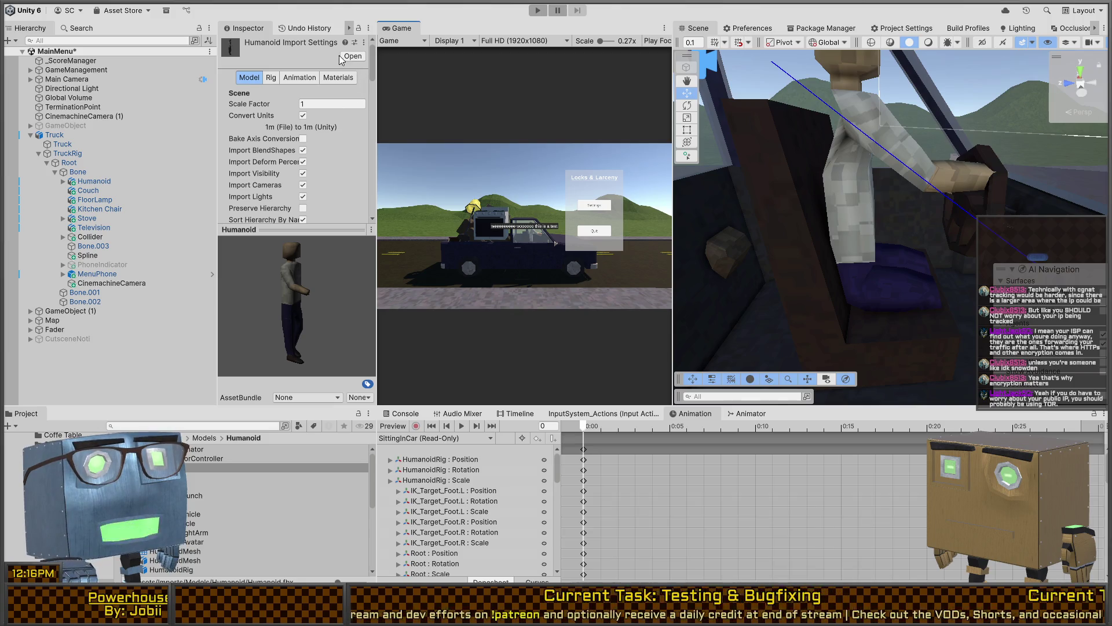
{"action": "mouse_move", "coordinate": [771, 154]}
{"action": "right_mouse_down"}
{"action": "mouse_move", "coordinate": [985, 184]}
{"action": "mouse_move", "coordinate": [922, 207]}
{"action": "mouse_move", "coordinate": [849, 188]}
{"action": "right_mouse_up"}
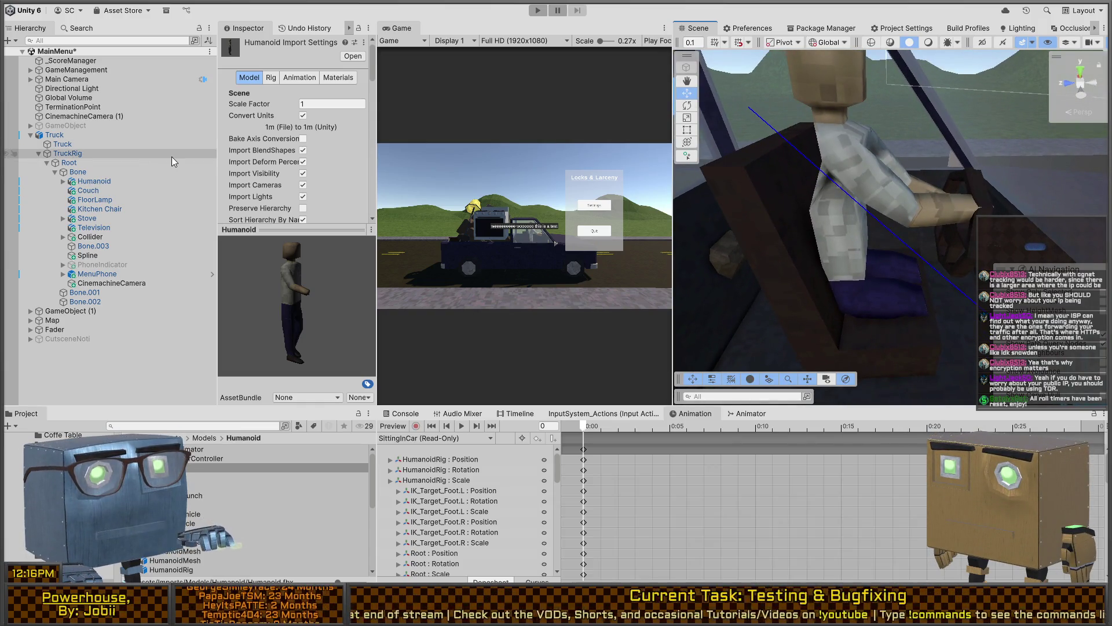
{"action": "left_click", "coordinate": [77, 137]}
{"action": "left_click", "coordinate": [70, 163]}
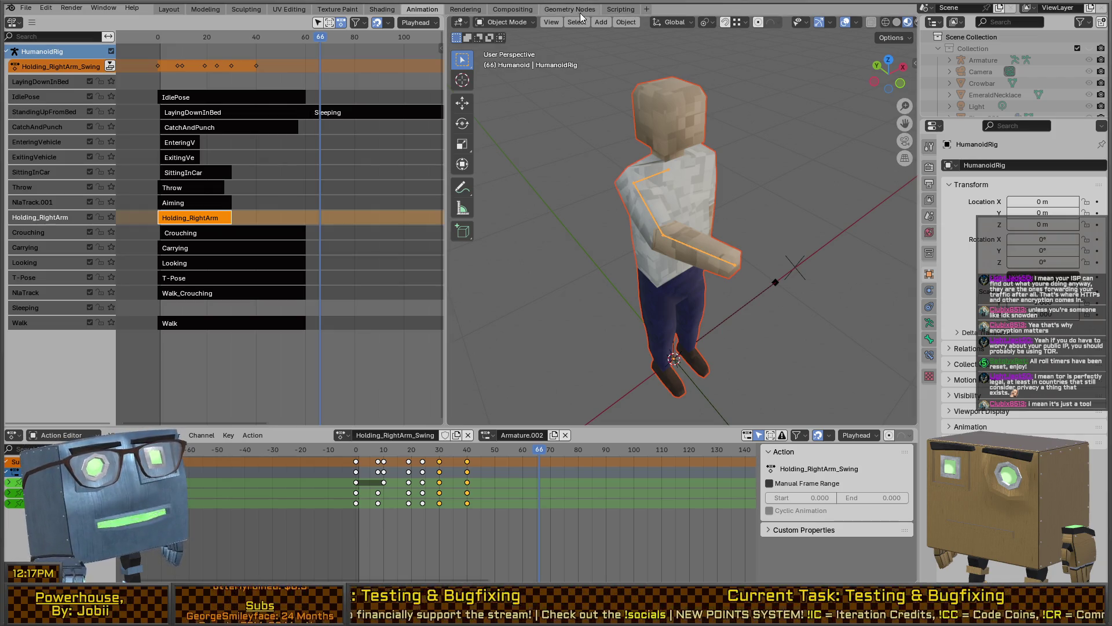
- In Pose Mode, inspect the right arm bones Shoulder.R, Bicep.R and Forearm.R
{"action": "mouse_move", "coordinate": [712, 218]}
{"action": "middle_mouse_down"}
{"action": "mouse_move", "coordinate": [726, 203]}
{"action": "mouse_move", "coordinate": [661, 188]}
{"action": "mouse_move", "coordinate": [714, 200]}
{"action": "middle_mouse_up"}
{"action": "left_click", "coordinate": [640, 239]}
{"action": "left_click", "coordinate": [642, 233]}
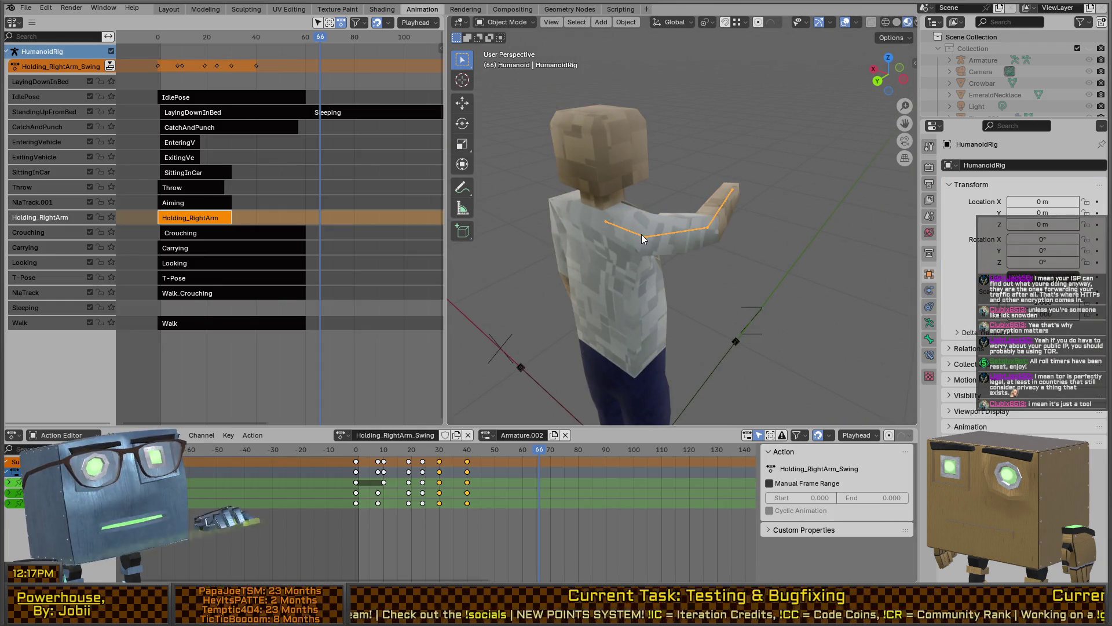
{"action": "key", "text": "ctrl+Tab"}
{"action": "left_click", "coordinate": [639, 234]}
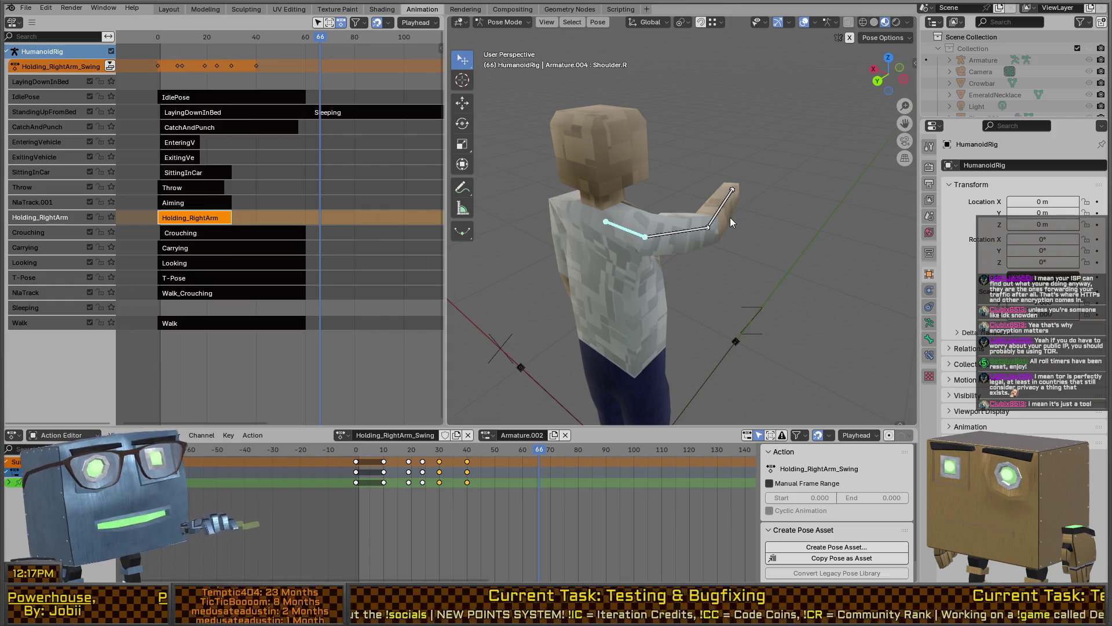
{"action": "scroll", "coordinate": [787, 200], "scroll_direction": "up", "scroll_amount": 2}
{"action": "mouse_move", "coordinate": [787, 199]}
{"action": "middle_mouse_down"}
{"action": "mouse_move", "coordinate": [734, 233]}
{"action": "mouse_move", "coordinate": [666, 212]}
{"action": "middle_mouse_up"}
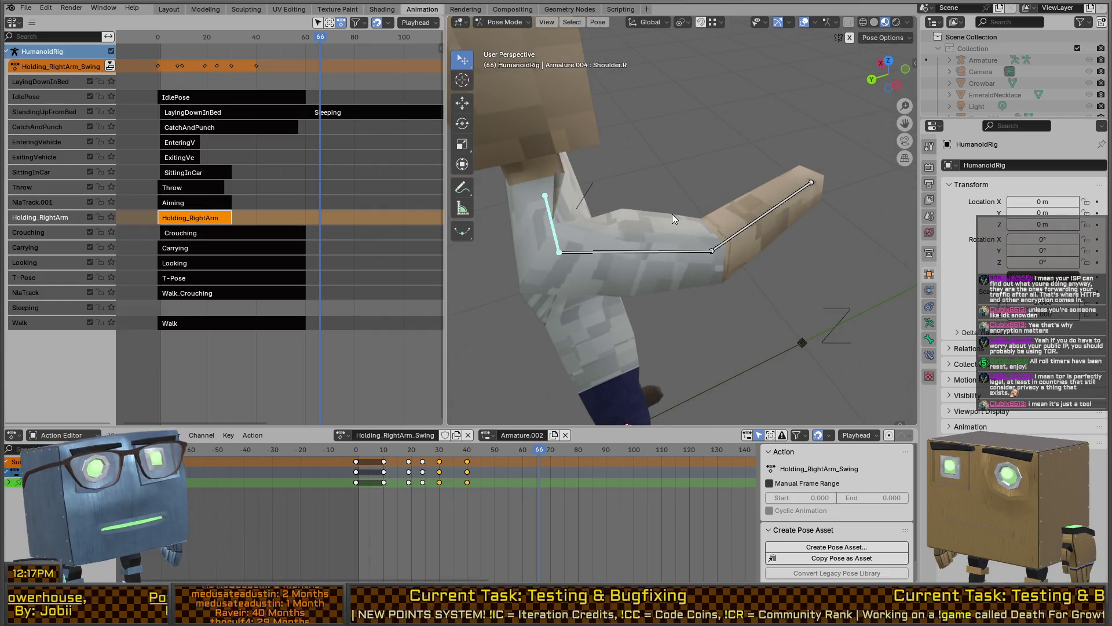
{"action": "left_click", "coordinate": [694, 245]}
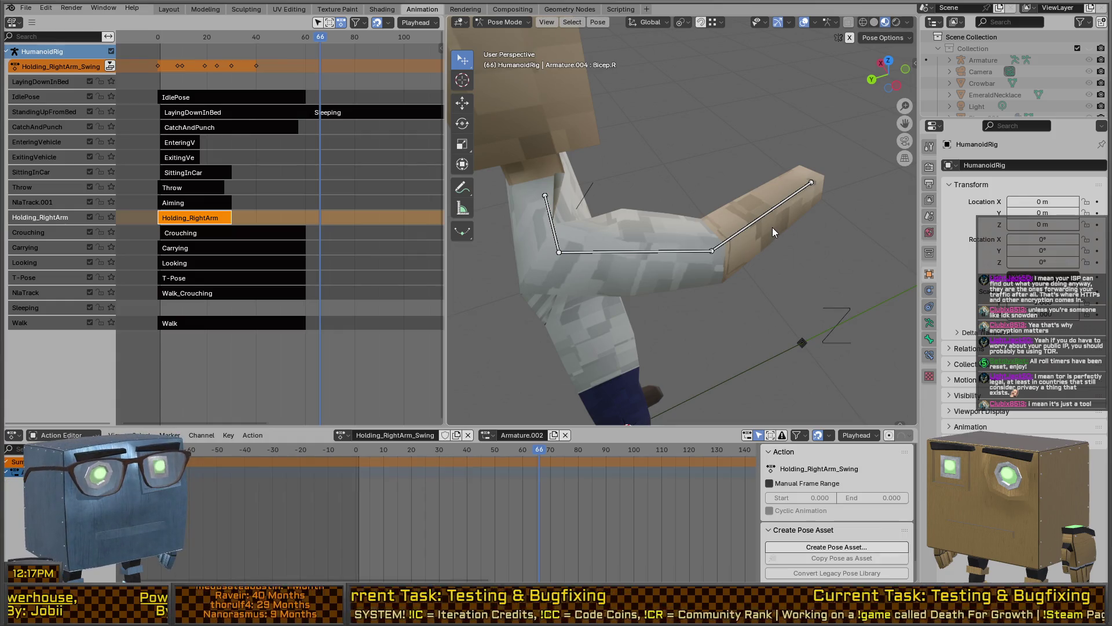
{"action": "scroll", "coordinate": [700, 212], "scroll_direction": "down", "scroll_amount": 2}
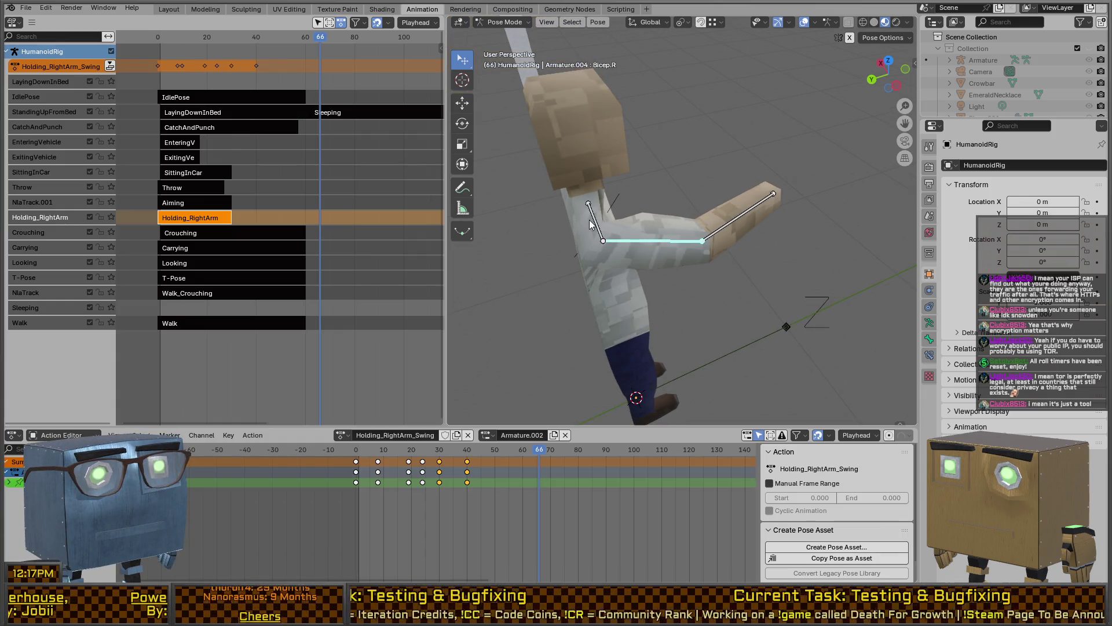
{"action": "left_click", "coordinate": [761, 212]}
- Scrub the timeline to preview the swing, then open the Holding_RightArm strip for editing
{"action": "middle_click_drag", "start_coordinate": [757, 211], "coordinate": [639, 209]}
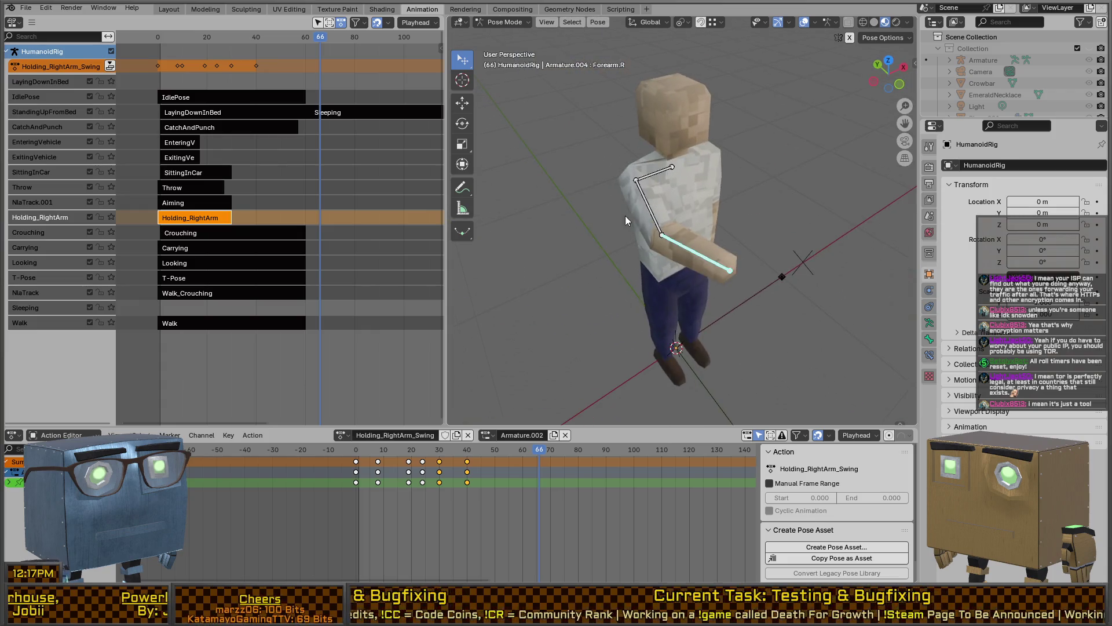
{"action": "mouse_move", "coordinate": [533, 453]}
{"action": "left_mouse_down"}
{"action": "mouse_move", "coordinate": [358, 446]}
{"action": "mouse_move", "coordinate": [470, 449]}
{"action": "left_mouse_up"}
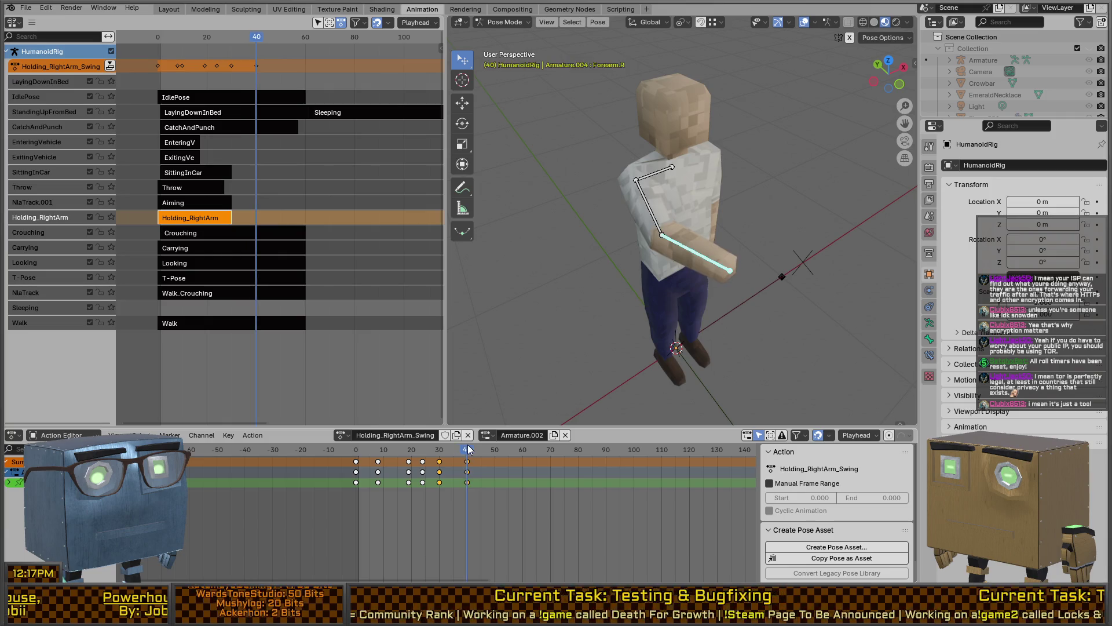
{"action": "mouse_move", "coordinate": [580, 302]}
{"action": "middle_mouse_down"}
{"action": "mouse_move", "coordinate": [695, 250]}
{"action": "mouse_move", "coordinate": [667, 250]}
{"action": "middle_mouse_up"}
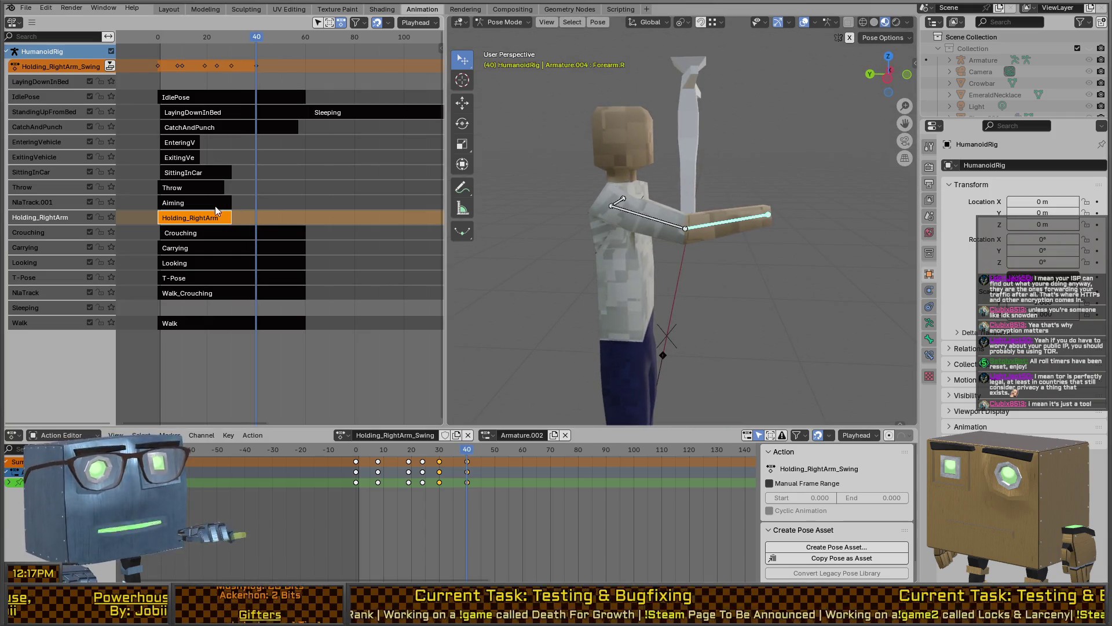
{"action": "key", "text": "Tab"}
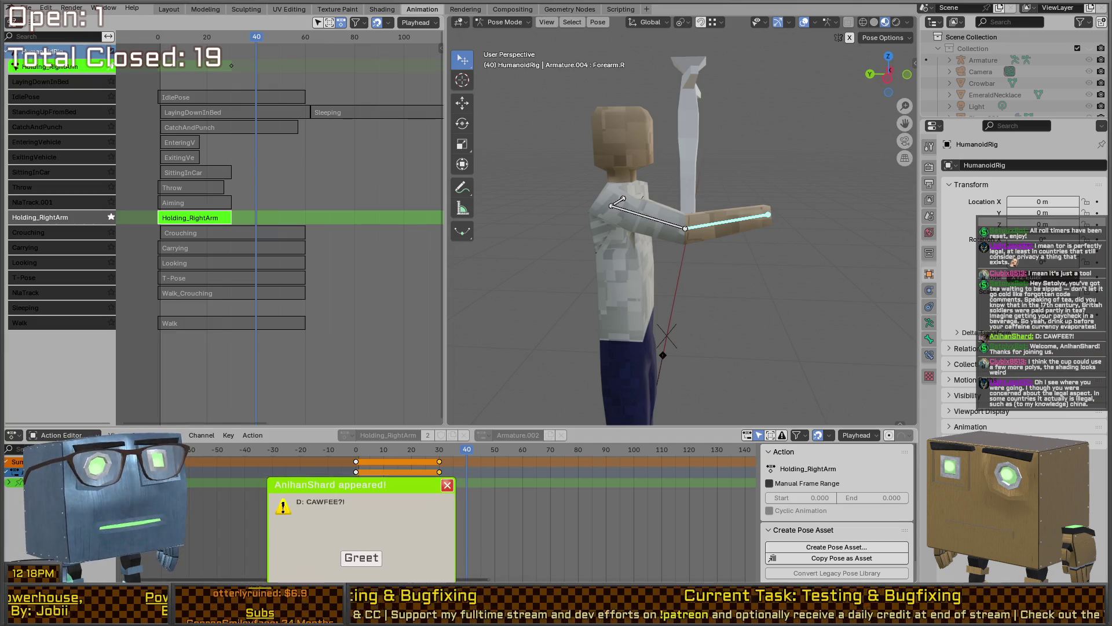
{"action": "left_click", "coordinate": [362, 557]}
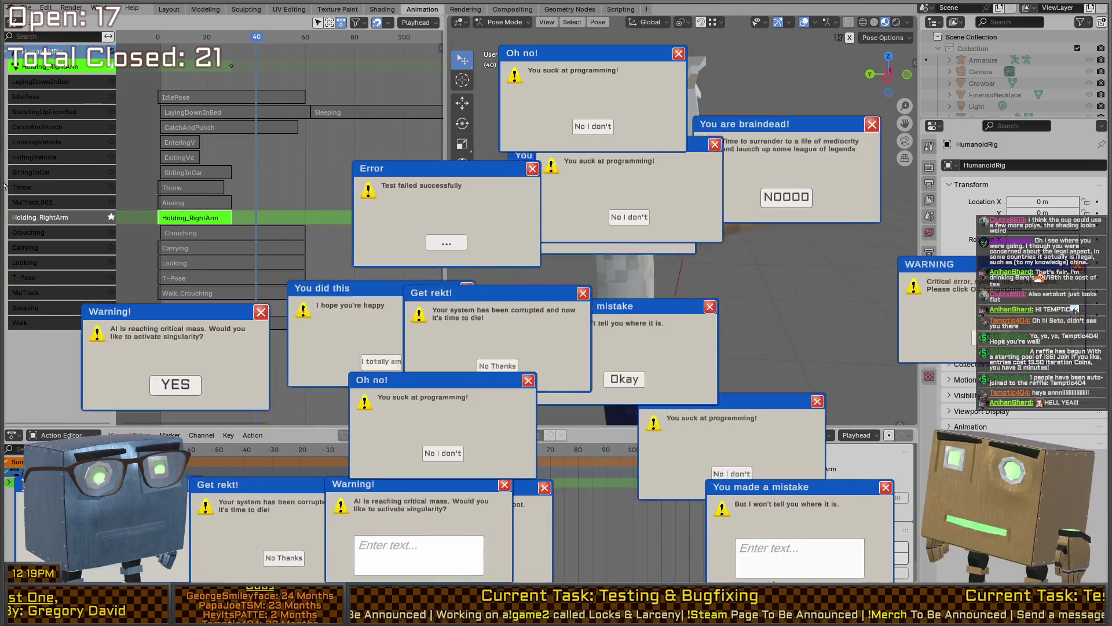
{"action": "type", "text": "a contro"}
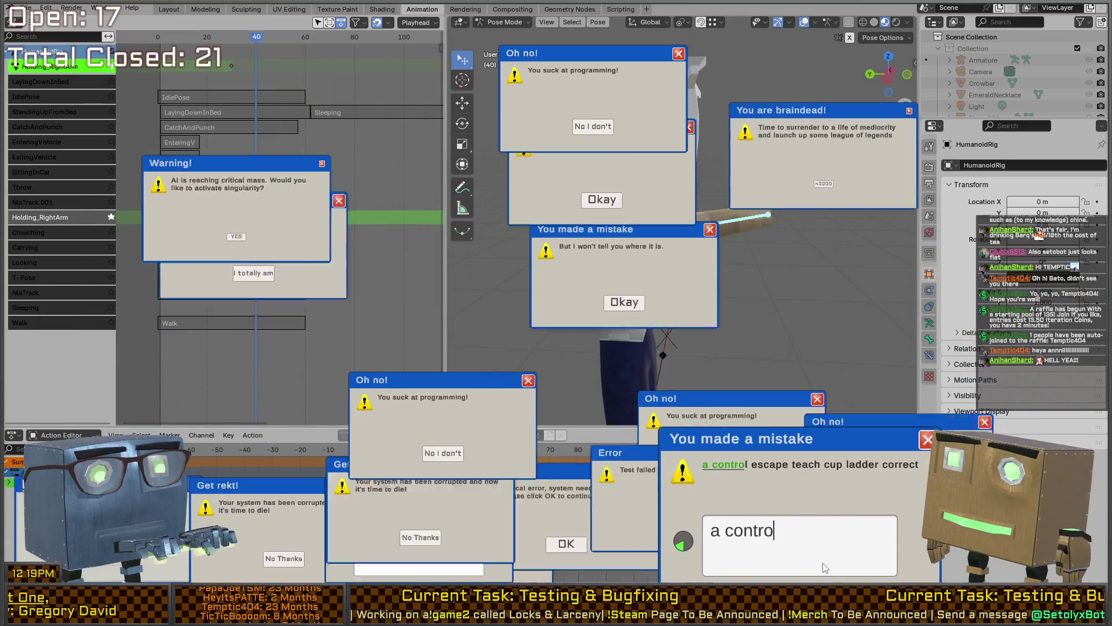
{"action": "type", "text": "l escape teach cup "}
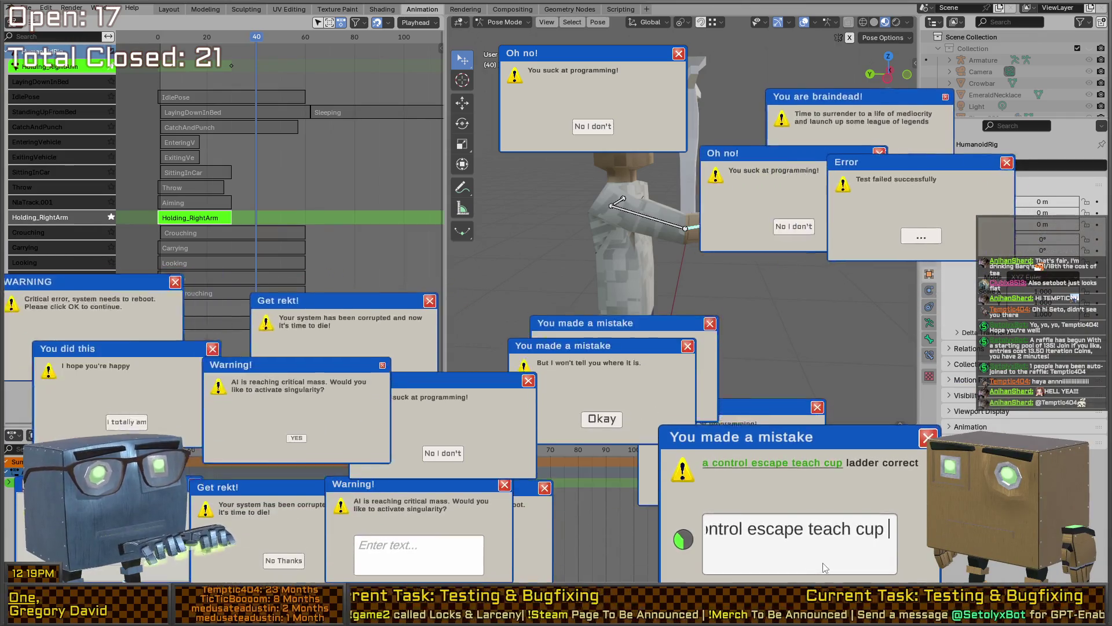
{"action": "type", "text": "ladder correct"}
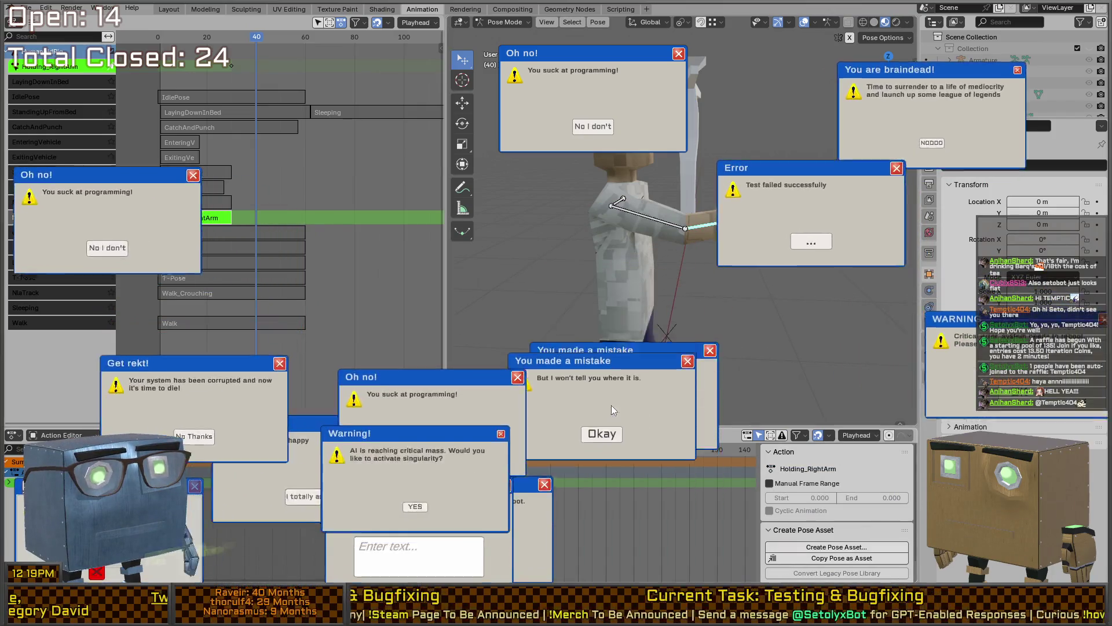
{"action": "left_click", "coordinate": [534, 539]}
{"action": "left_click", "coordinate": [602, 272]}
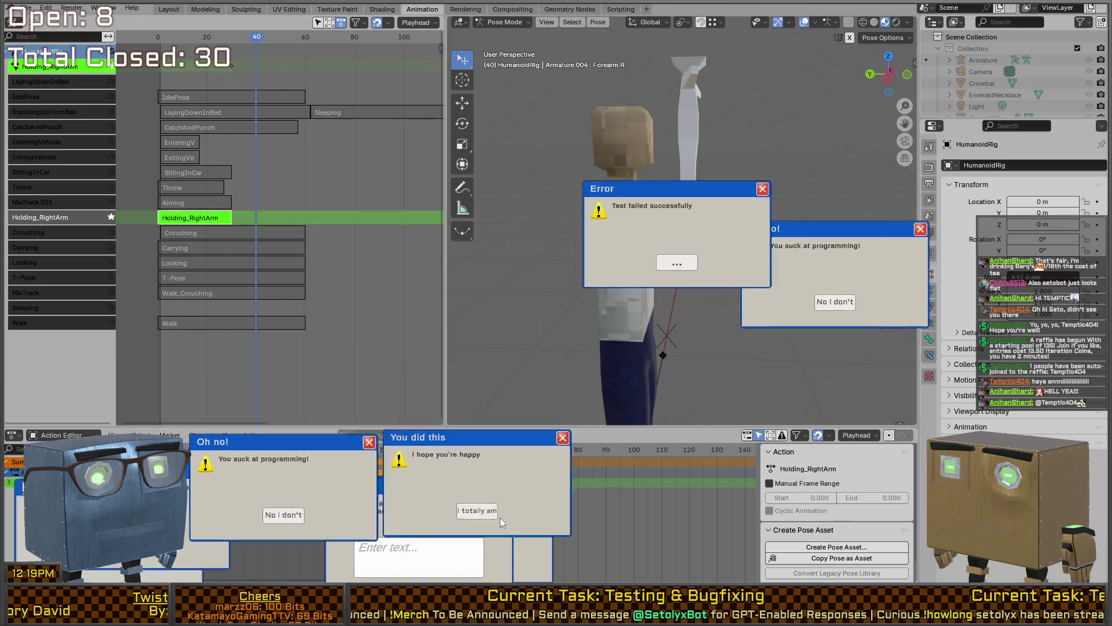
{"action": "left_click", "coordinate": [489, 514]}
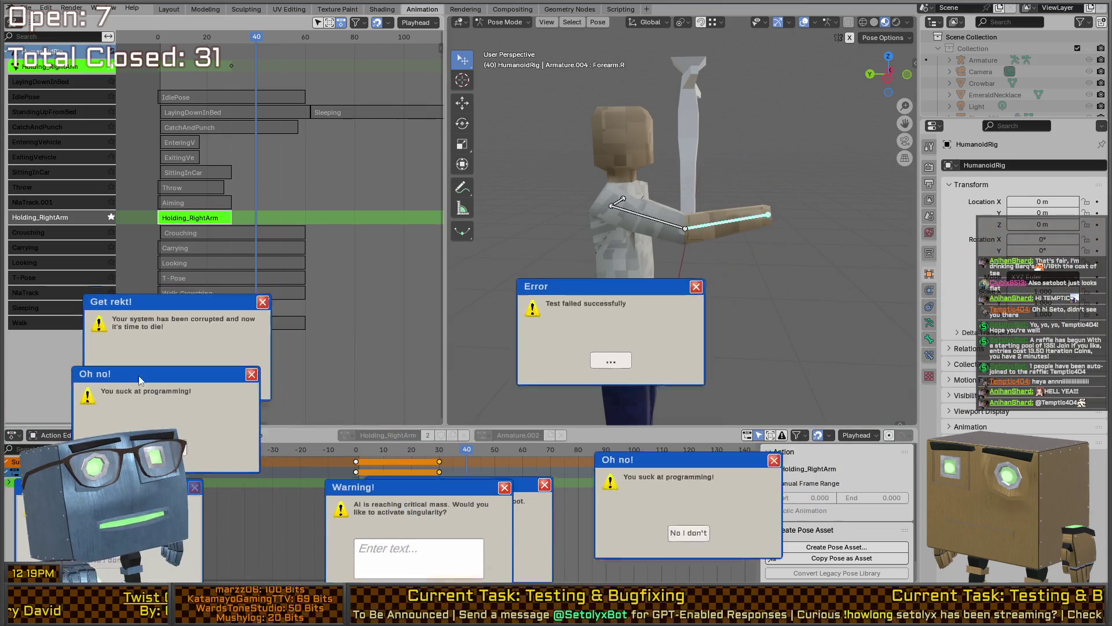
{"action": "left_click", "coordinate": [271, 430]}
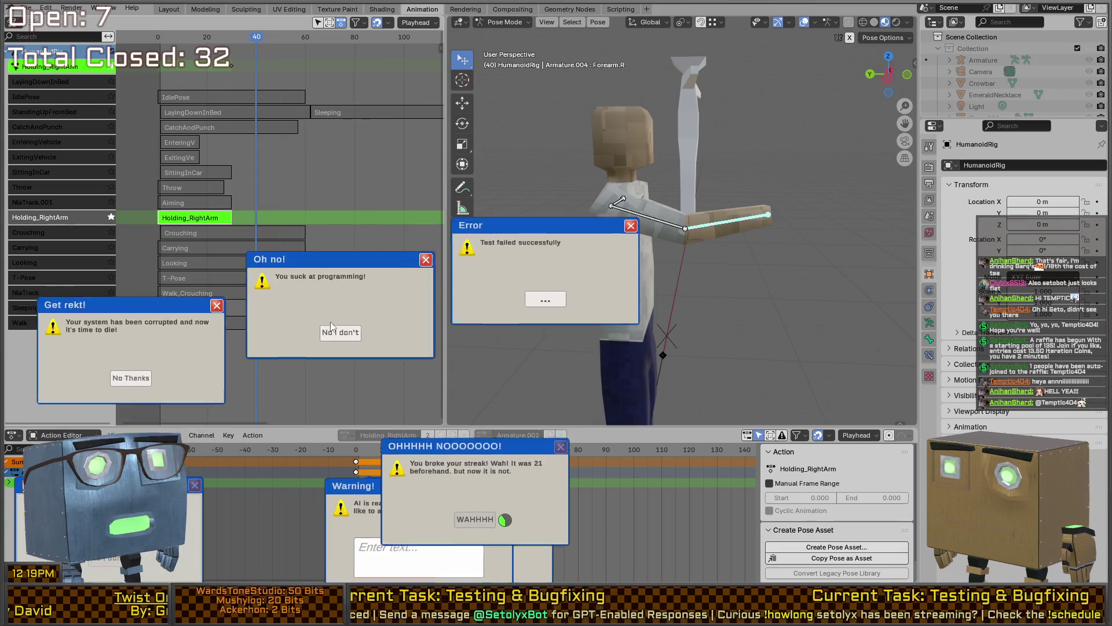
{"action": "left_click", "coordinate": [341, 328]}
{"action": "left_click", "coordinate": [220, 415]}
{"action": "left_click", "coordinate": [513, 287]}
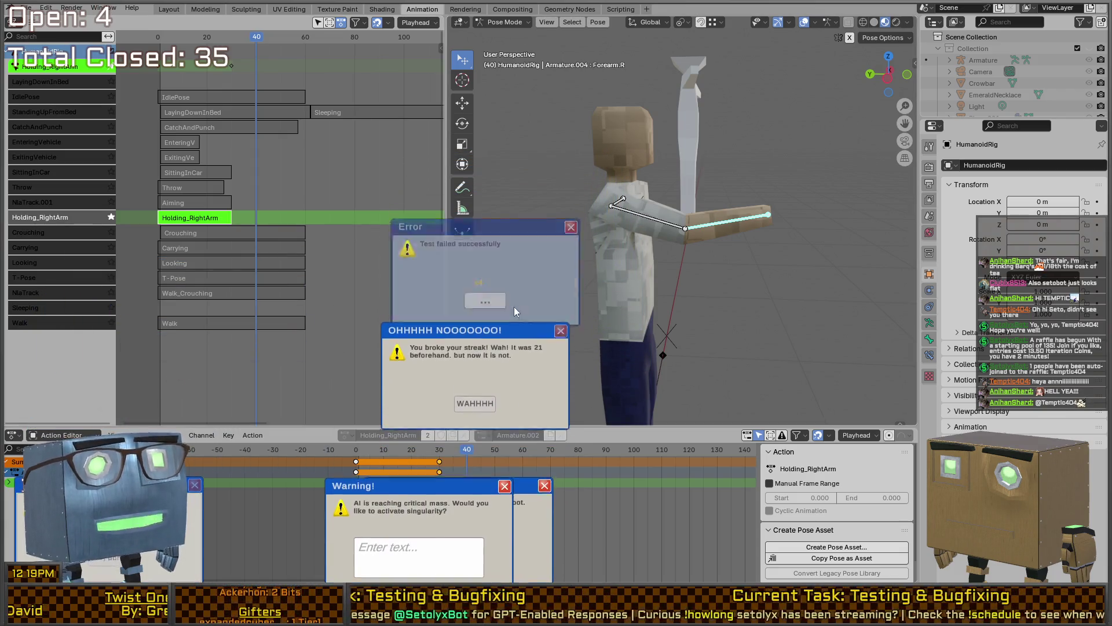
{"action": "left_click", "coordinate": [484, 477]}
{"action": "left_click", "coordinate": [415, 556]}
{"action": "type", "text": "dawn cap when mail regard fat helpf"}
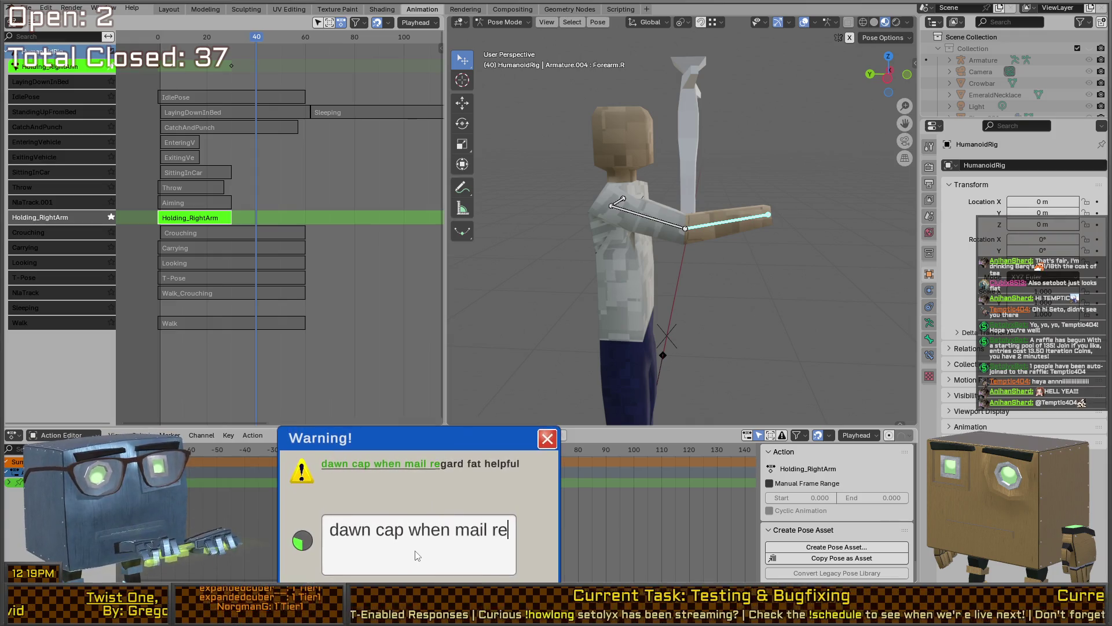
{"action": "type", "text": "ul"}
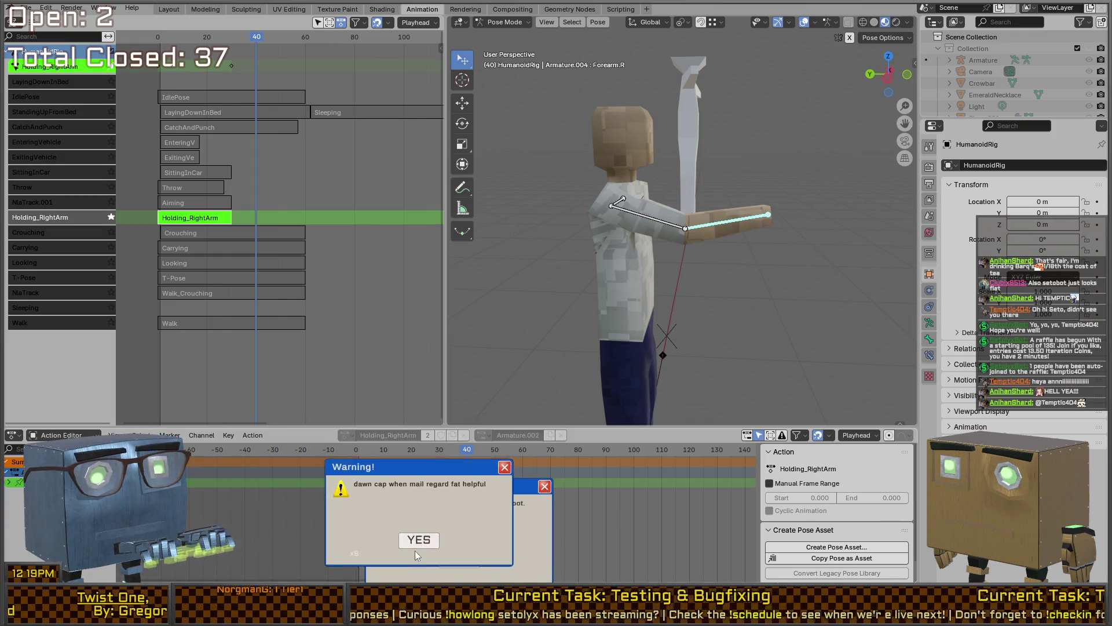
{"action": "left_click", "coordinate": [428, 551]}
{"action": "left_click", "coordinate": [446, 557]}
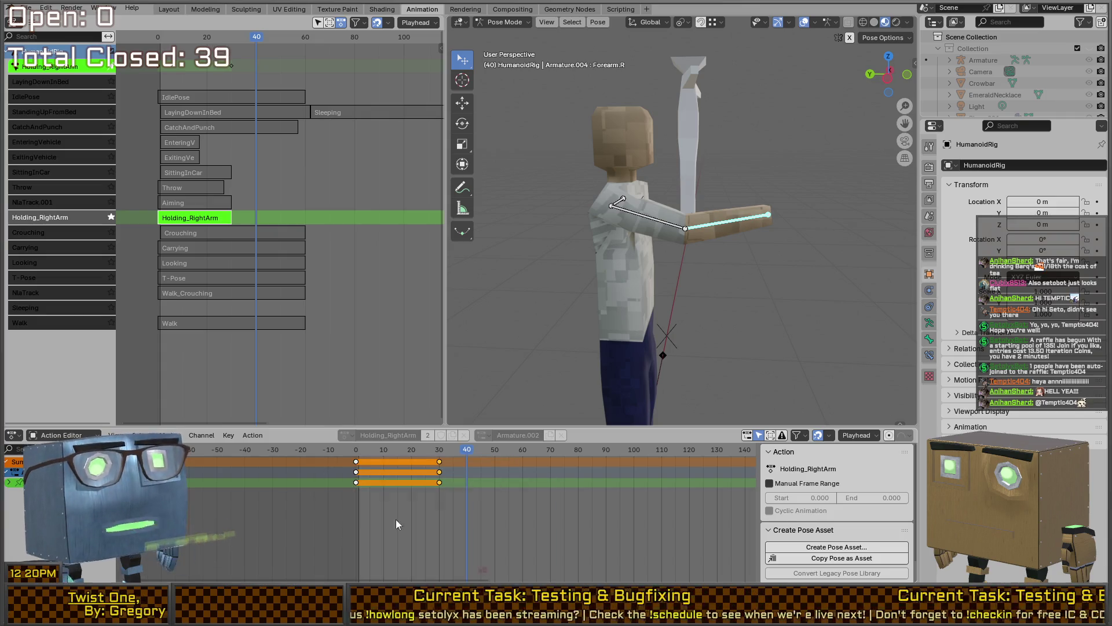